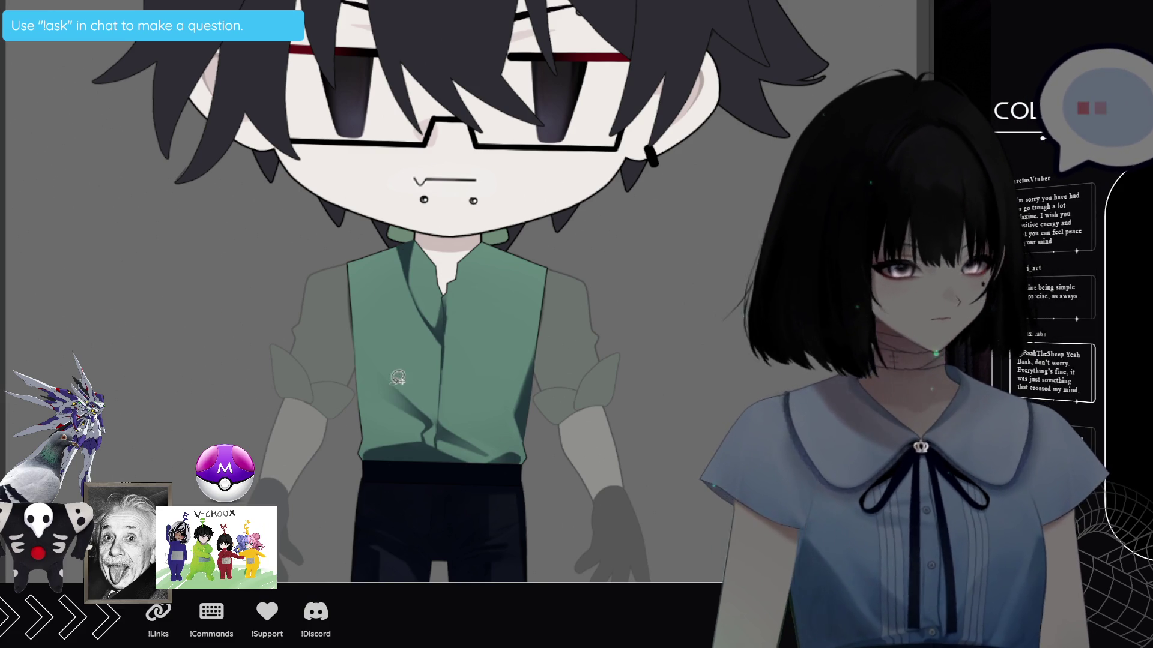
# Lasso the lower shirt area, transform it and confirm with OK.
pyautogui.moveTo(531, 487); pyautogui.dragTo(531, 491)
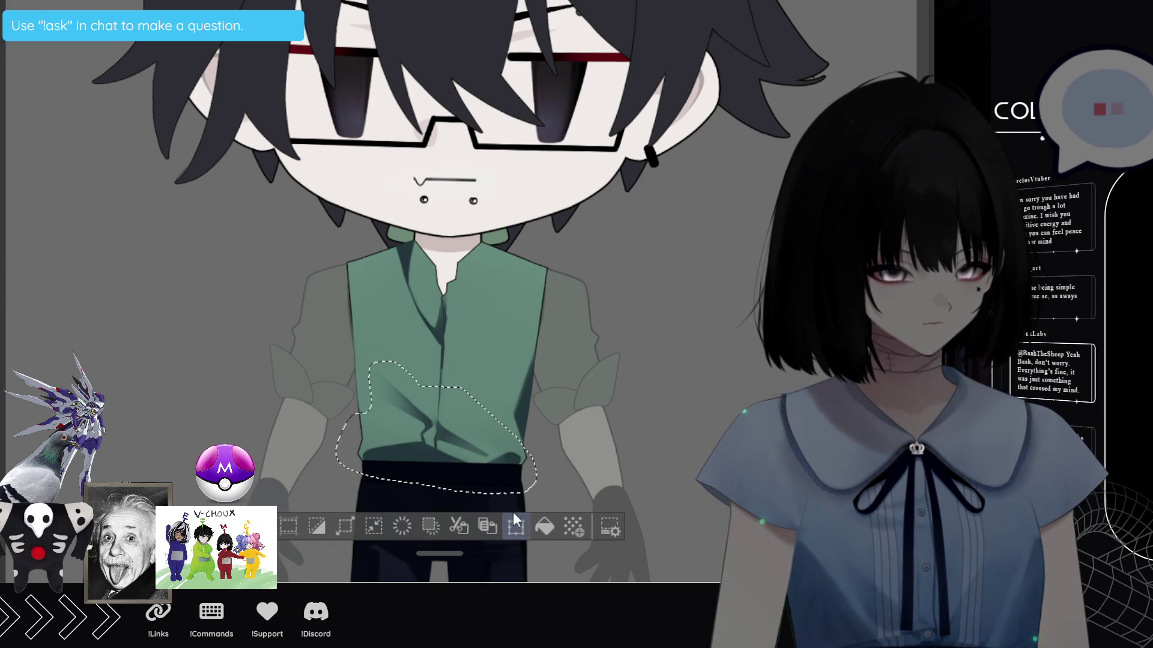
pyautogui.click(516, 526)
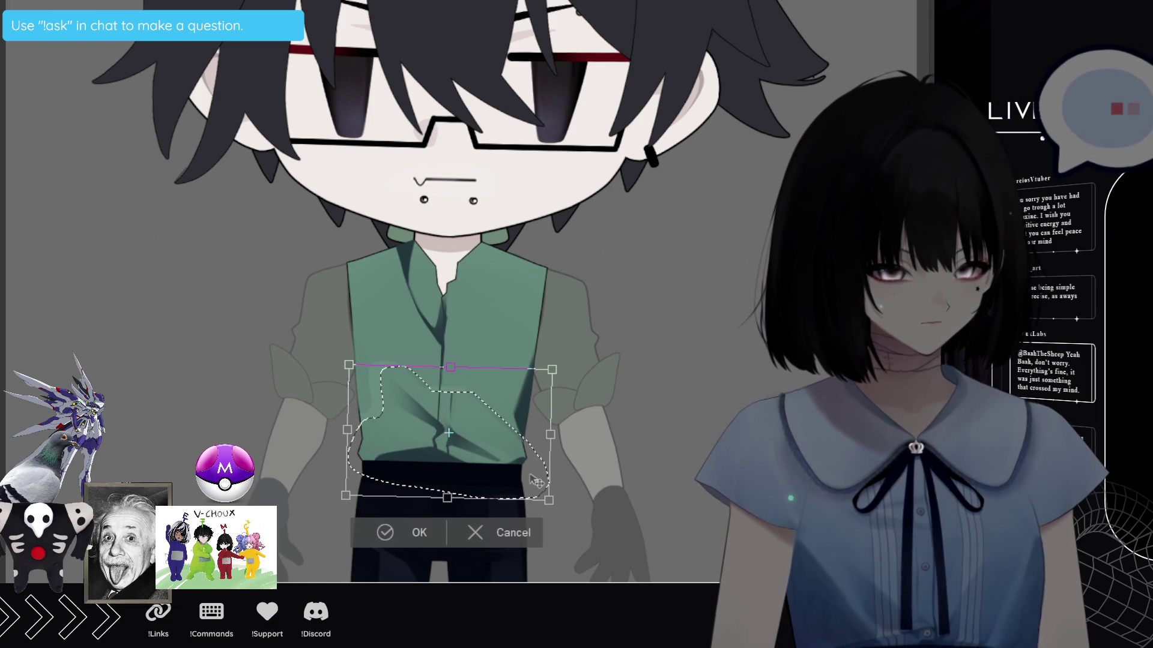
pyautogui.click(421, 532)
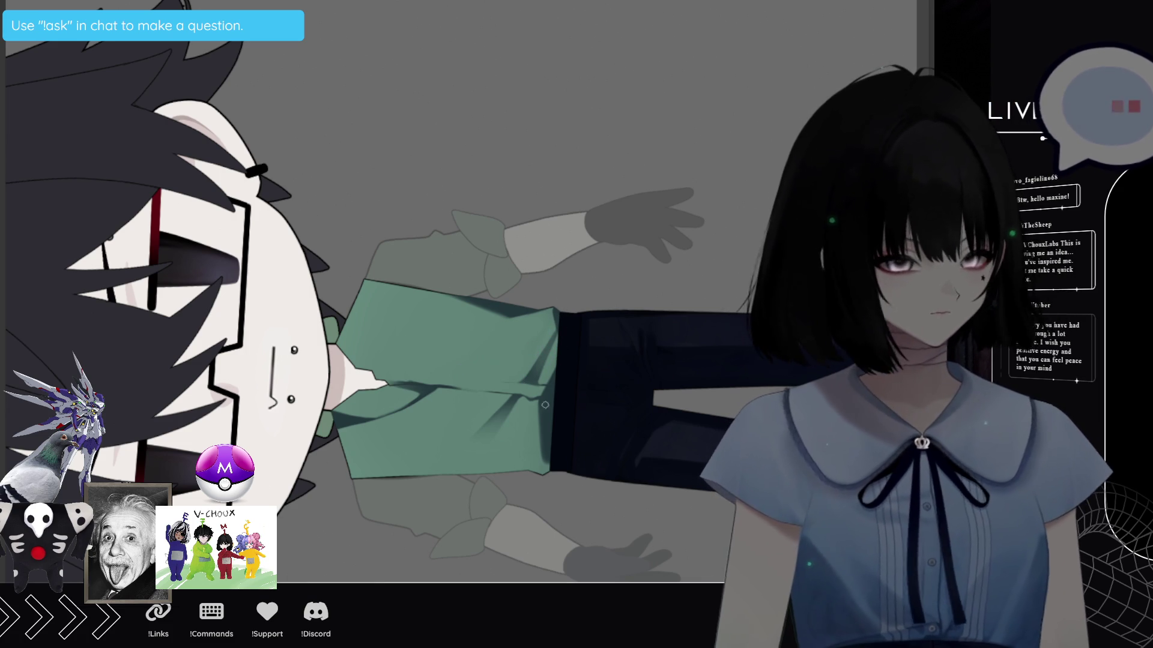
pyautogui.press('5')
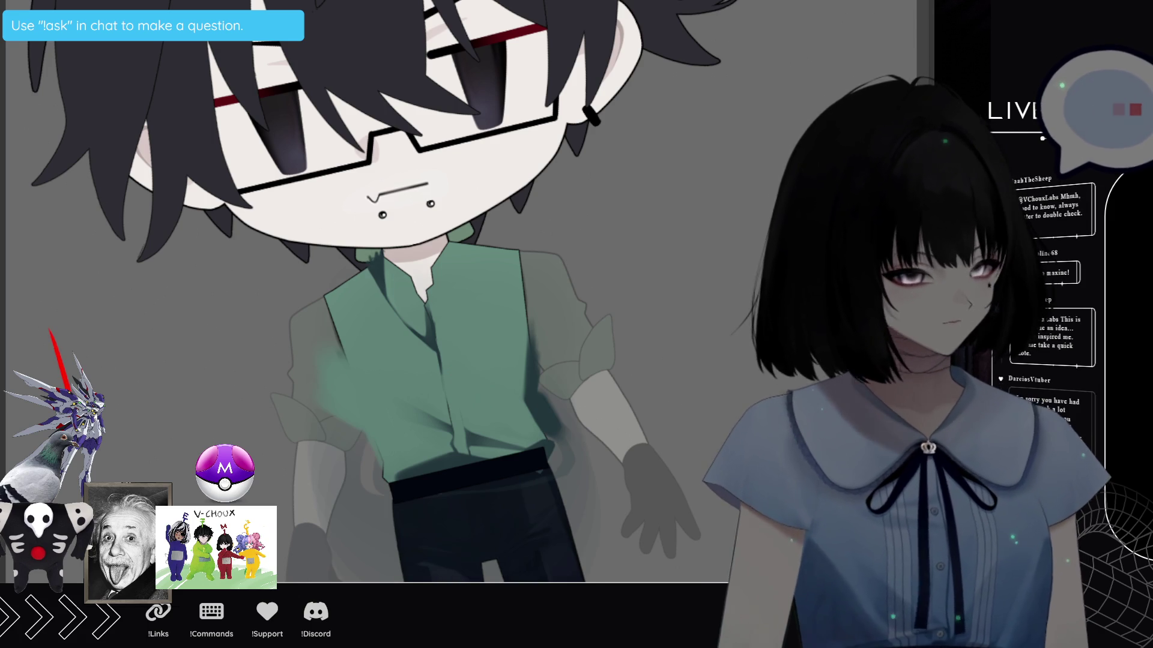
pyautogui.scroll(3, 460, 368)
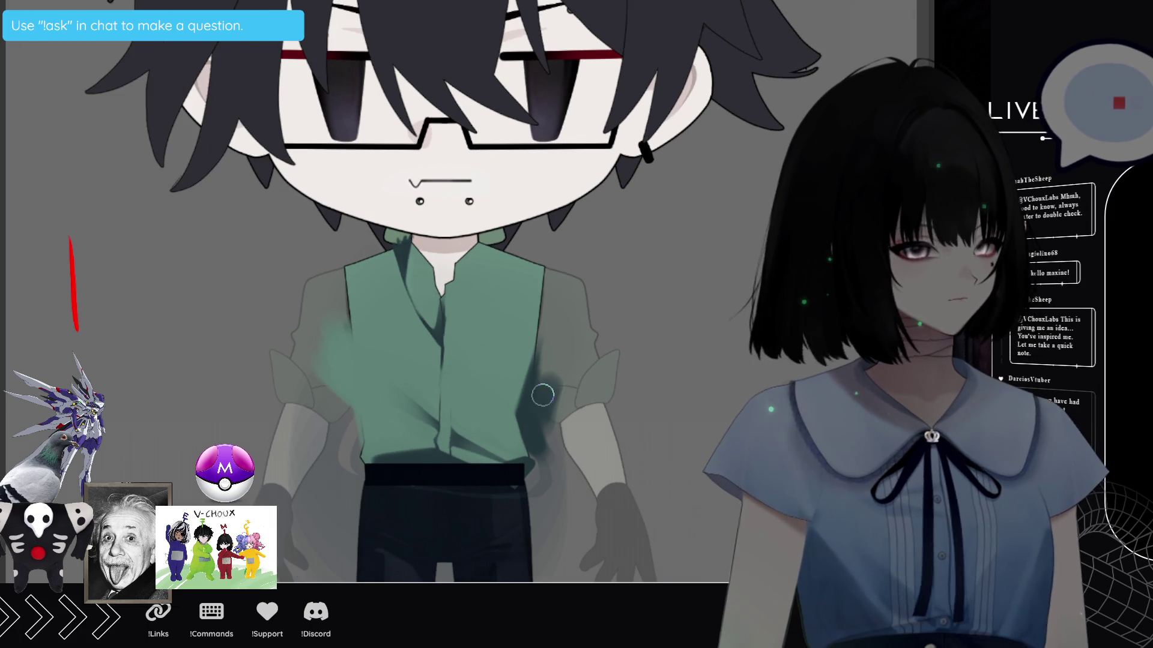
# Airbrush dark shading strokes down the shirt's right side to the waistband, then undo them.
pyautogui.moveTo(539, 381)
pyautogui.mouseDown()
pyautogui.moveTo(543, 369)
pyautogui.moveTo(548, 393)
pyautogui.mouseUp()
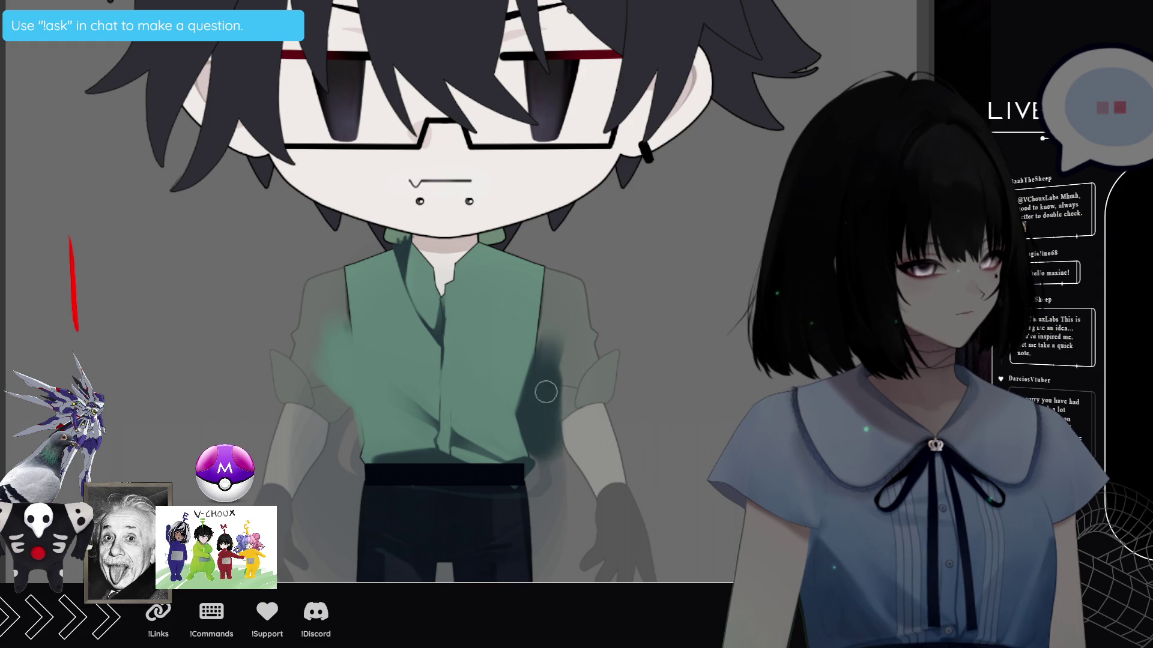
pyautogui.moveTo(544, 462); pyautogui.dragTo(558, 379)
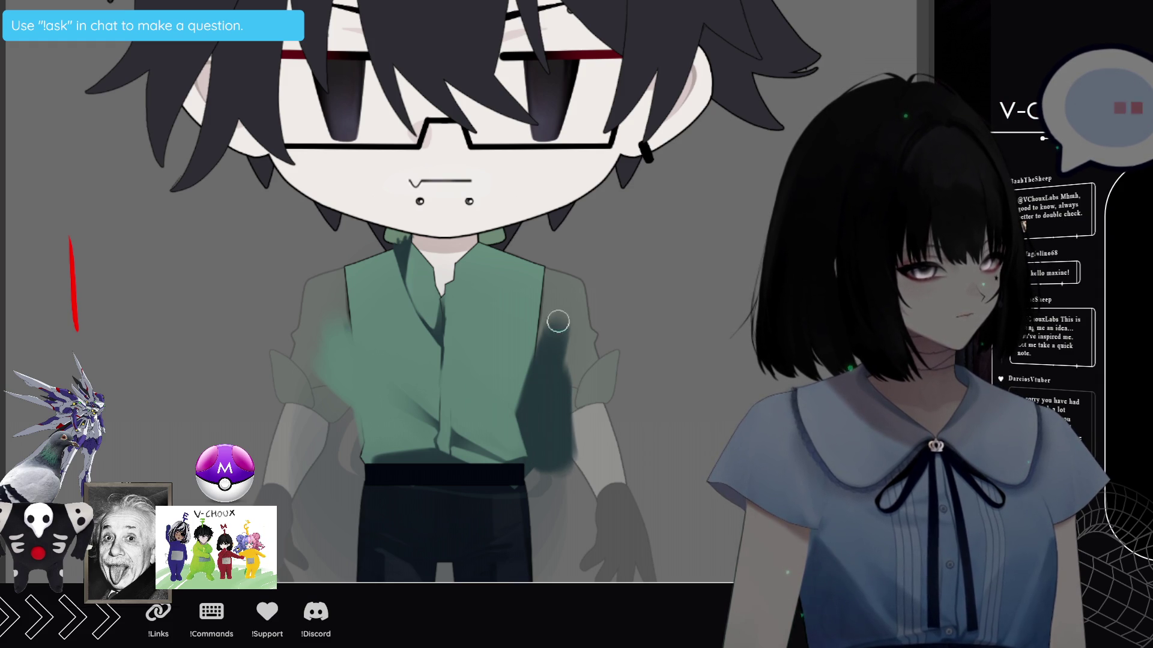
pyautogui.moveTo(561, 321)
pyautogui.mouseDown()
pyautogui.moveTo(569, 424)
pyautogui.moveTo(549, 465)
pyautogui.mouseUp()
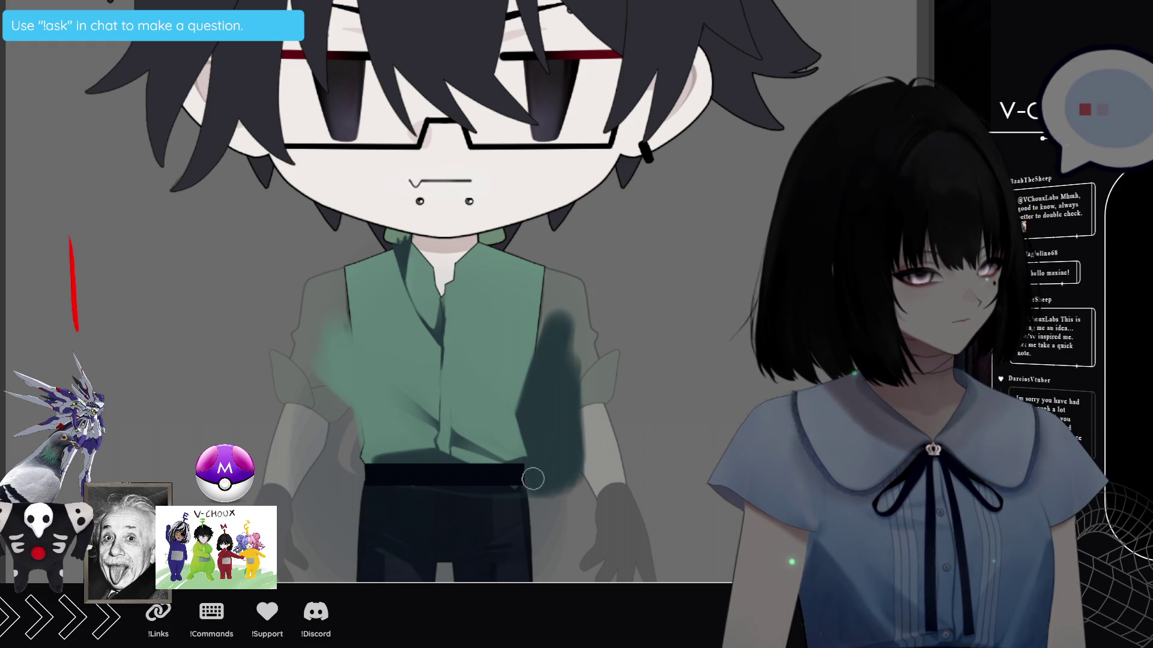
pyautogui.moveTo(571, 337)
pyautogui.mouseDown()
pyautogui.moveTo(577, 499)
pyautogui.moveTo(573, 338)
pyautogui.mouseUp()
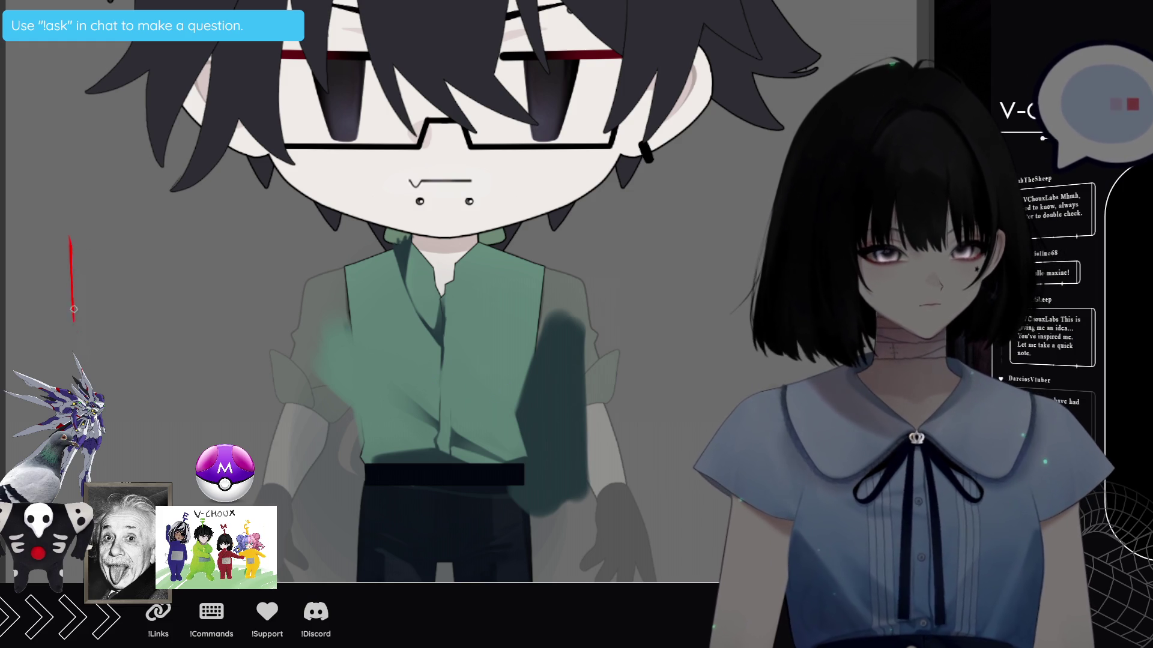
pyautogui.hotkey('ctrl', 'z')
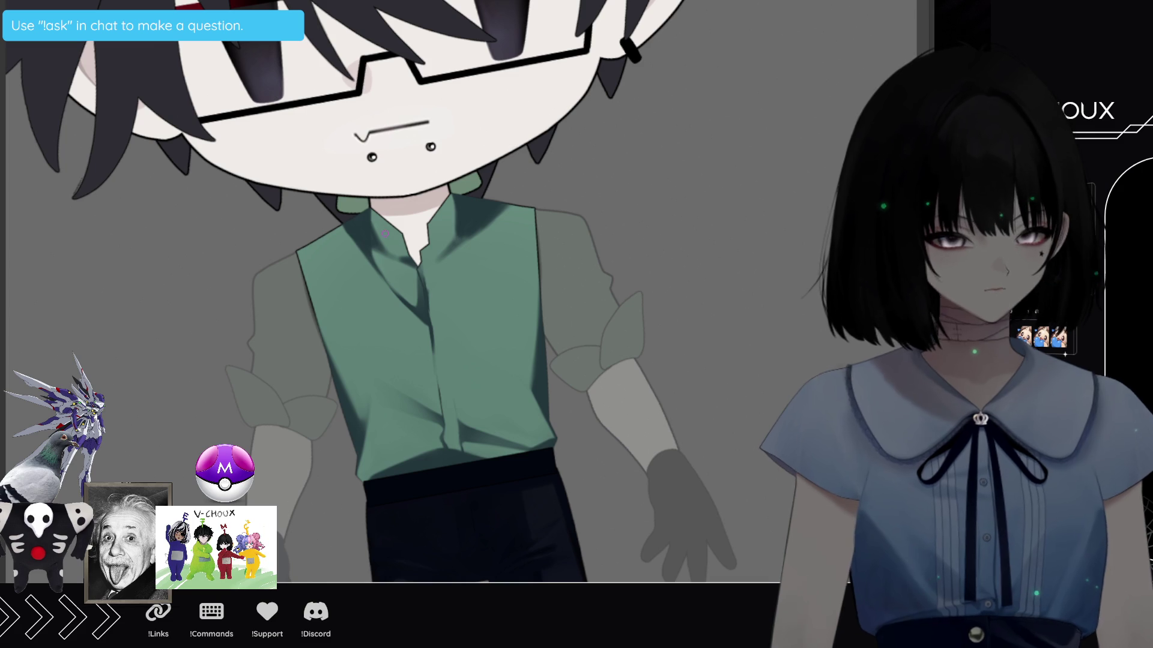
# Rotate the canvas a quarter turn clockwise to continue shading the shirt folds.
pyautogui.hotkey('ctrl', ']')
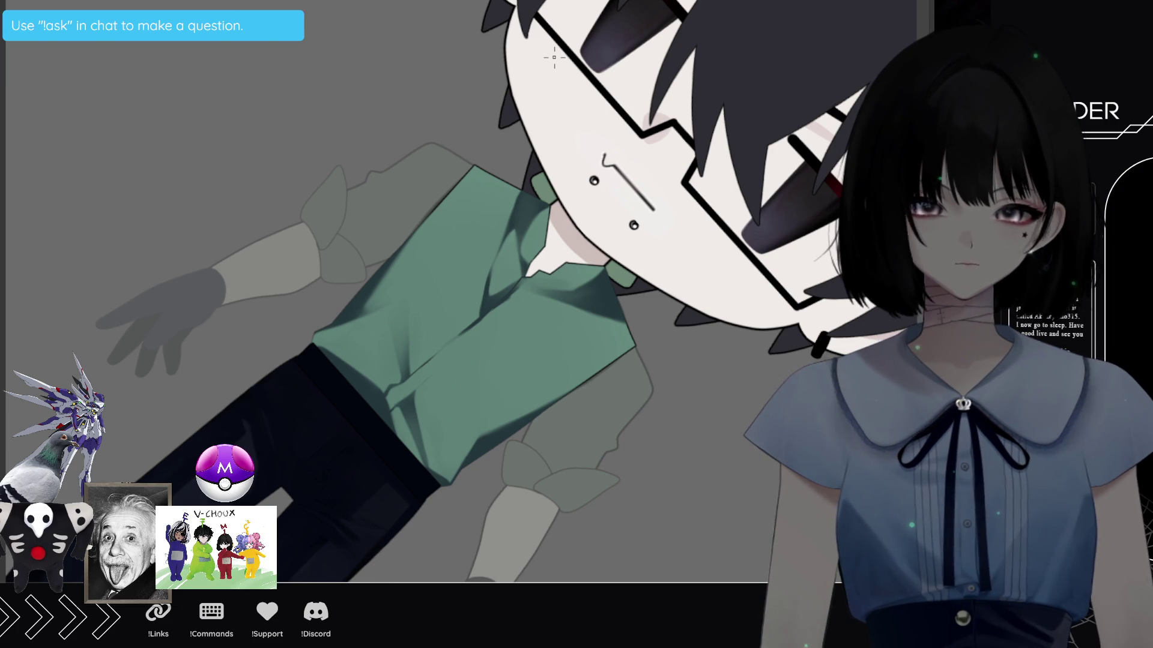
# Reset the canvas rotation and zoom out until the whole character and canvas edges show.
pyautogui.press('5')
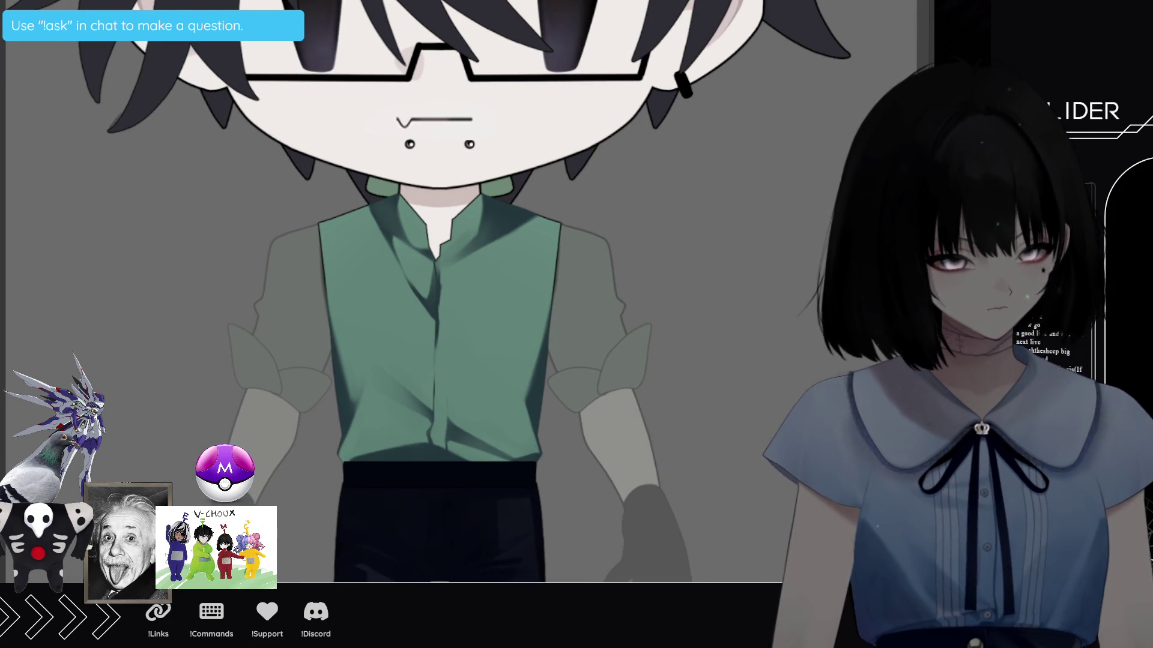
pyautogui.press('2')
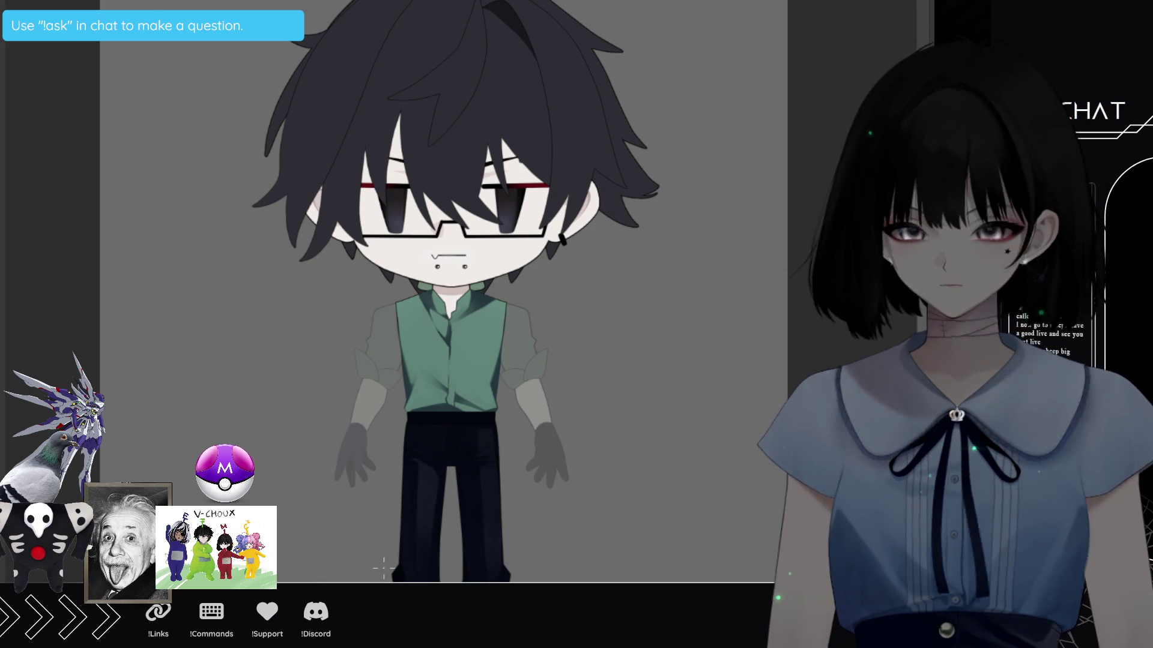
pyautogui.press('-')
pyautogui.press('-')
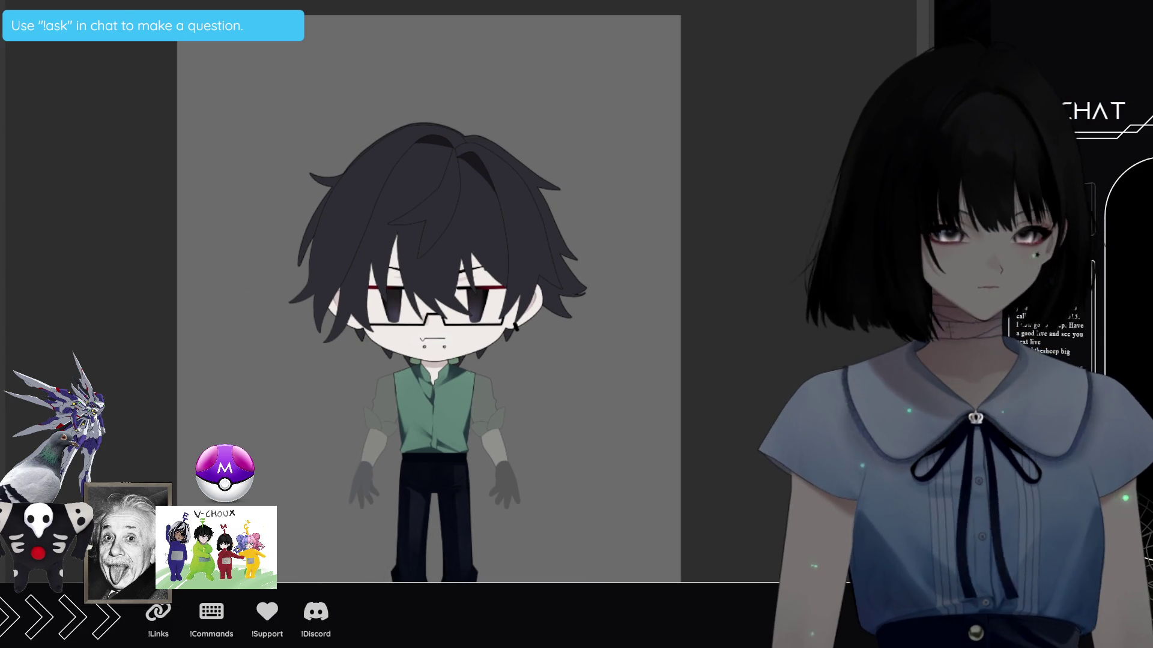
pyautogui.scroll(-1, 428, 297)
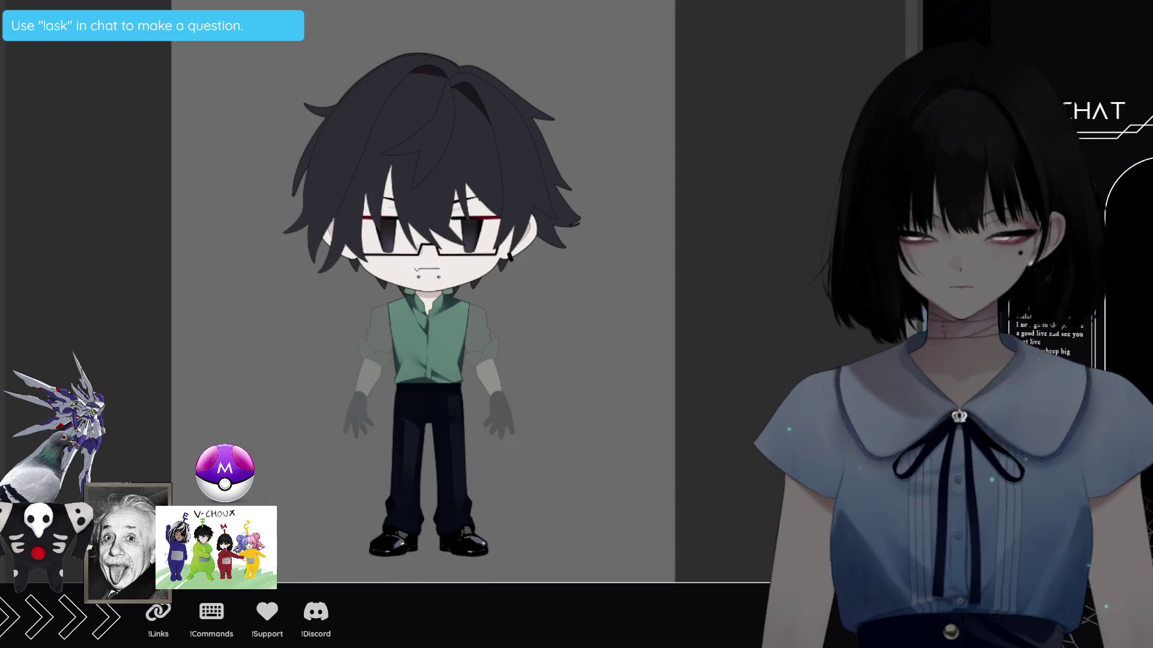
pyautogui.scroll(1, 346, 507)
pyautogui.scroll(1, 346, 508)
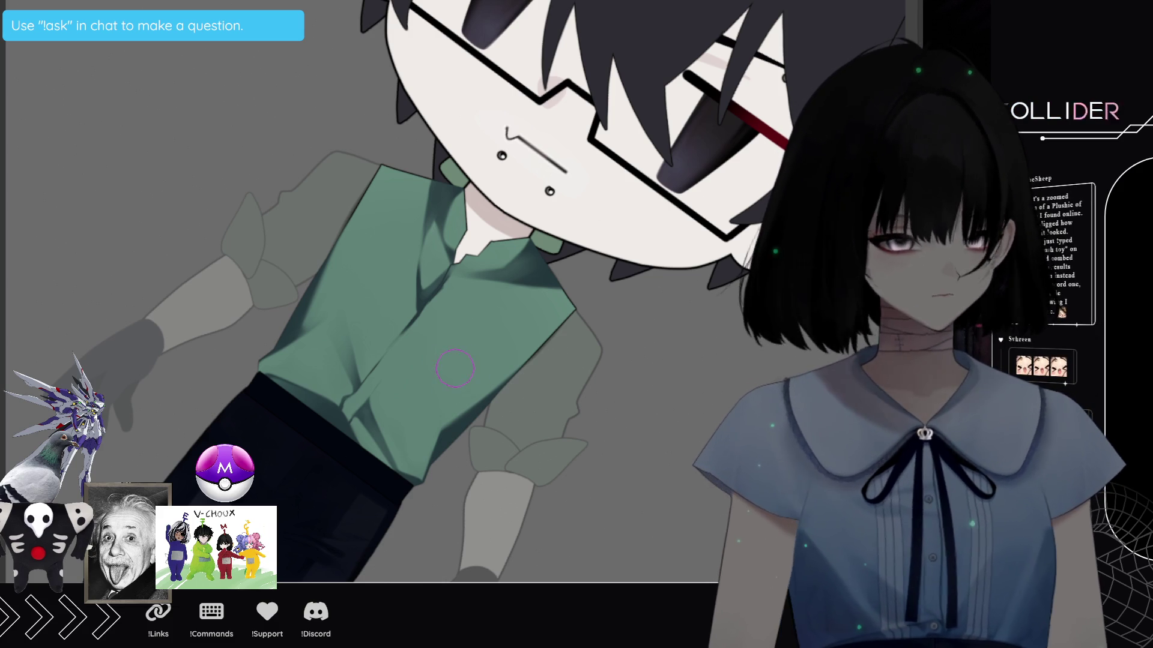
# Return the canvas to an upright, zoomed-out view before deepening the shirt folds.
pyautogui.hotkey('ctrl', '0')
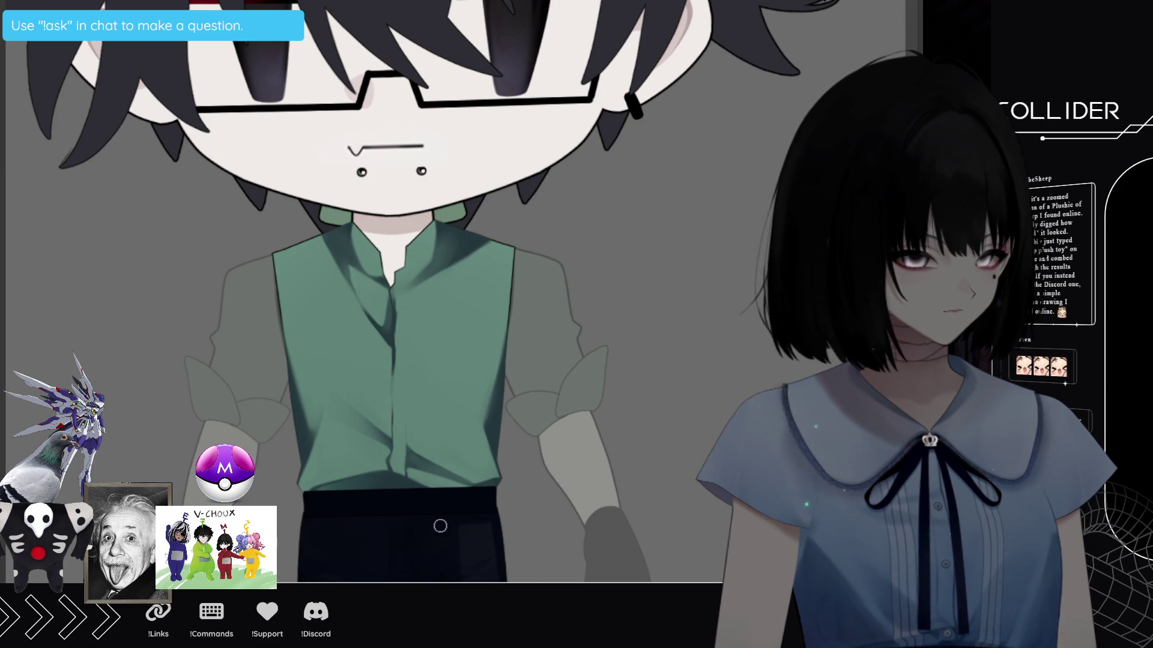
pyautogui.scroll(2, 456, 378)
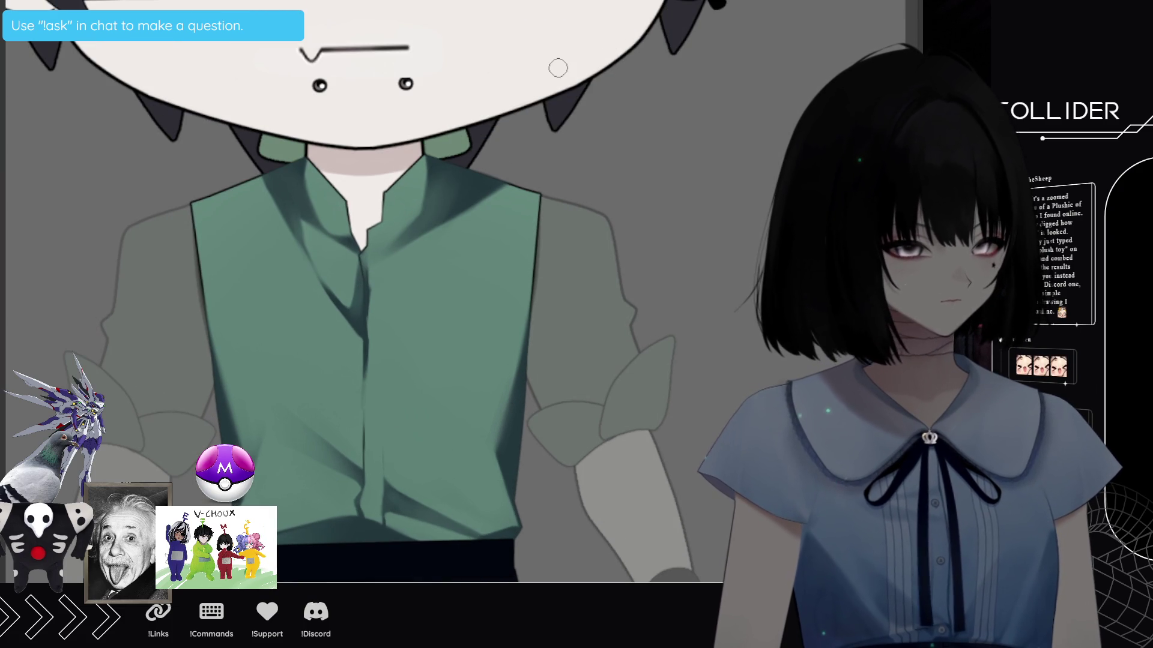
pyautogui.scroll(-3, 455, 370)
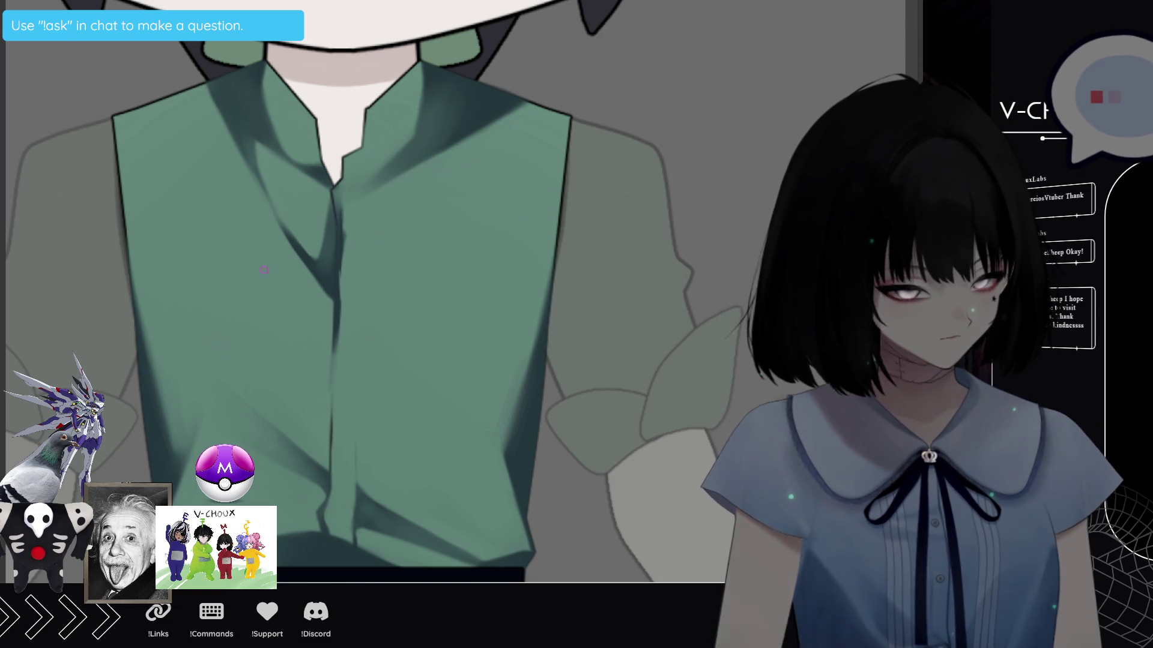
# Zoom out, toggle the shading with undo/redo to check it, then undo the black fill on the shirt's right half.
pyautogui.hotkey('ctrl', '-')
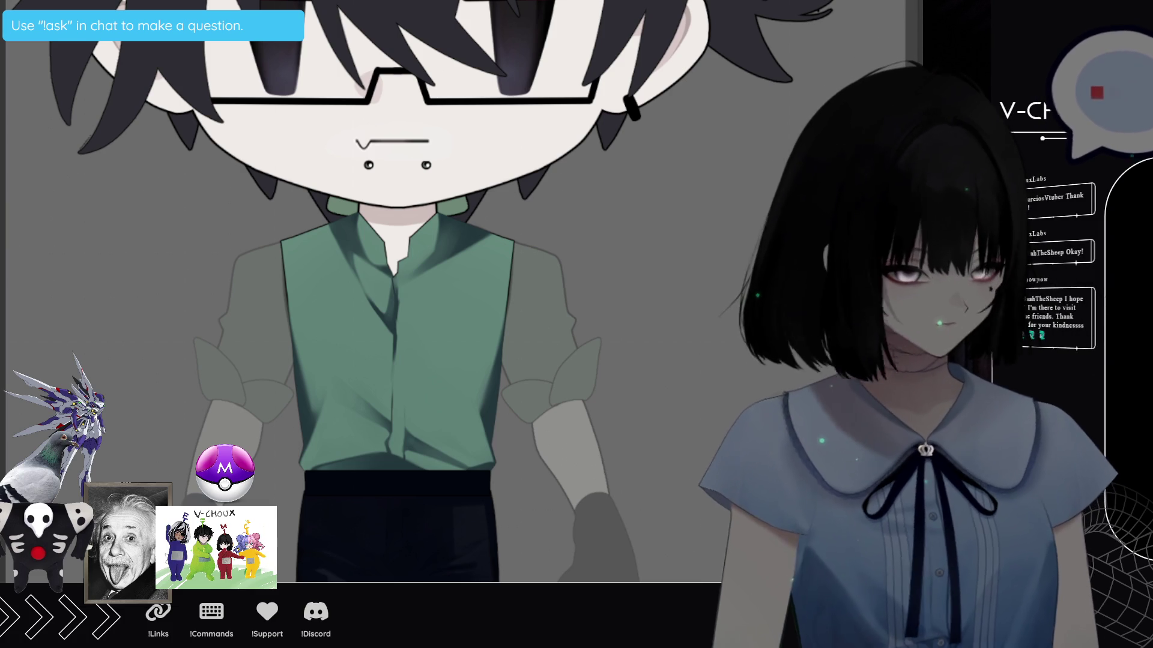
pyautogui.hotkey('ctrl', 'z')
pyautogui.hotkey('ctrl', 'z')
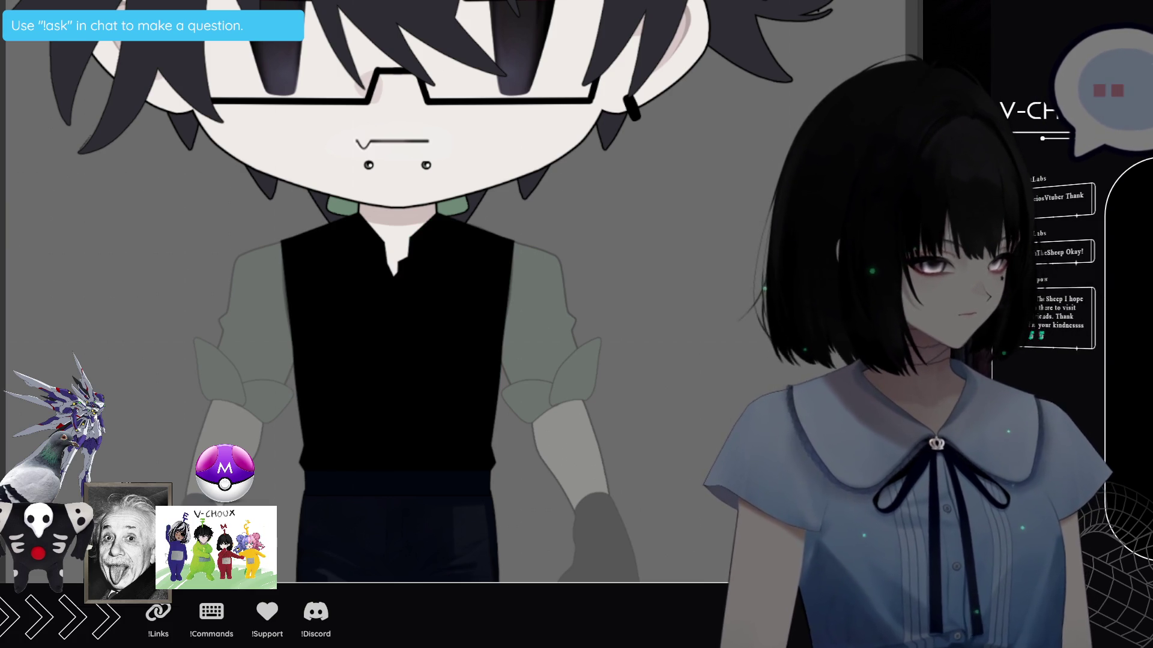
pyautogui.hotkey('ctrl', 'y')
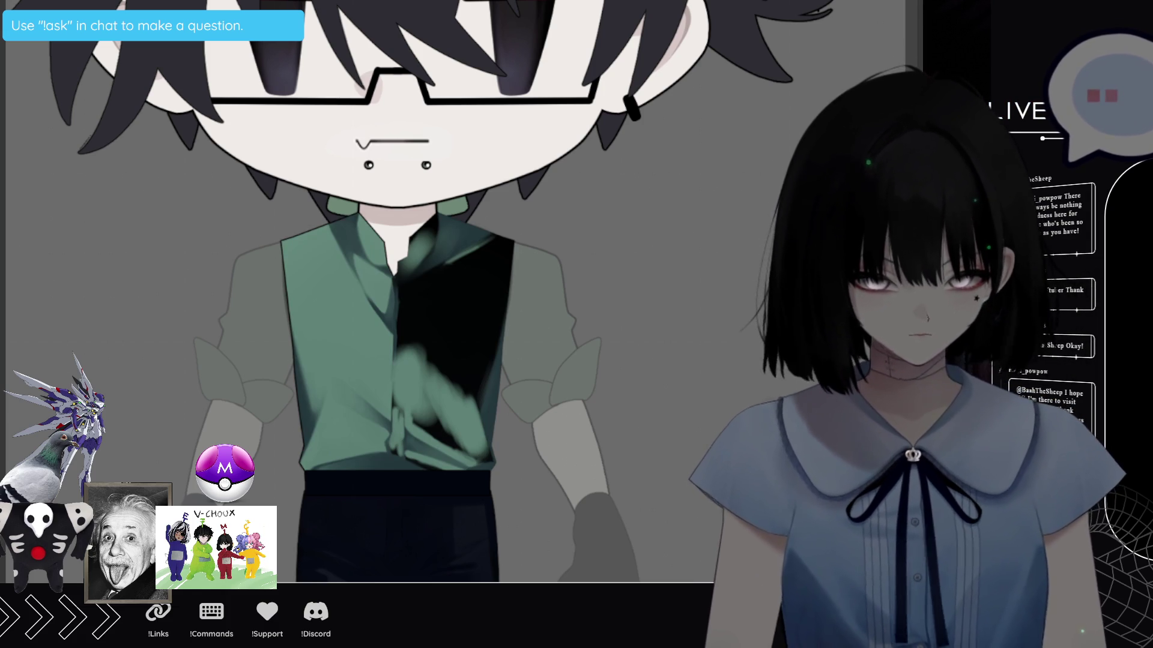
pyautogui.hotkey('ctrl', 'z')
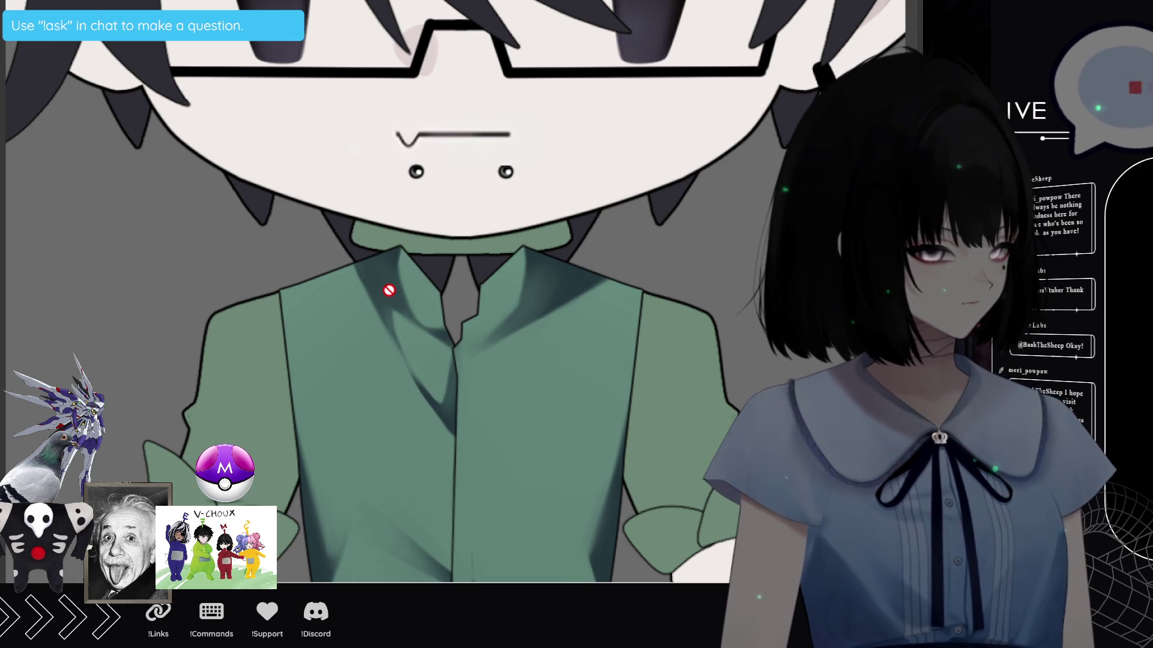
pyautogui.scroll(-2, 390, 291)
pyautogui.scroll(-1, 389, 290)
pyautogui.scroll(-2, 389, 290)
pyautogui.scroll(-1, 389, 290)
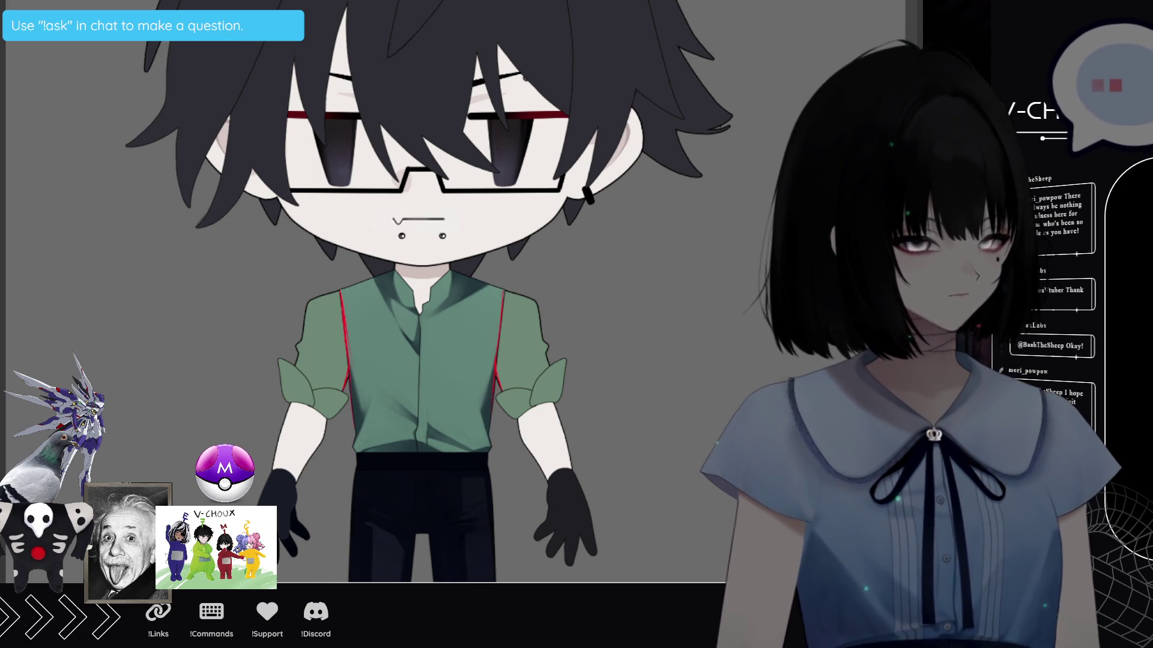
pyautogui.scroll(3, 317, 320)
pyautogui.scroll(-1, 334, 322)
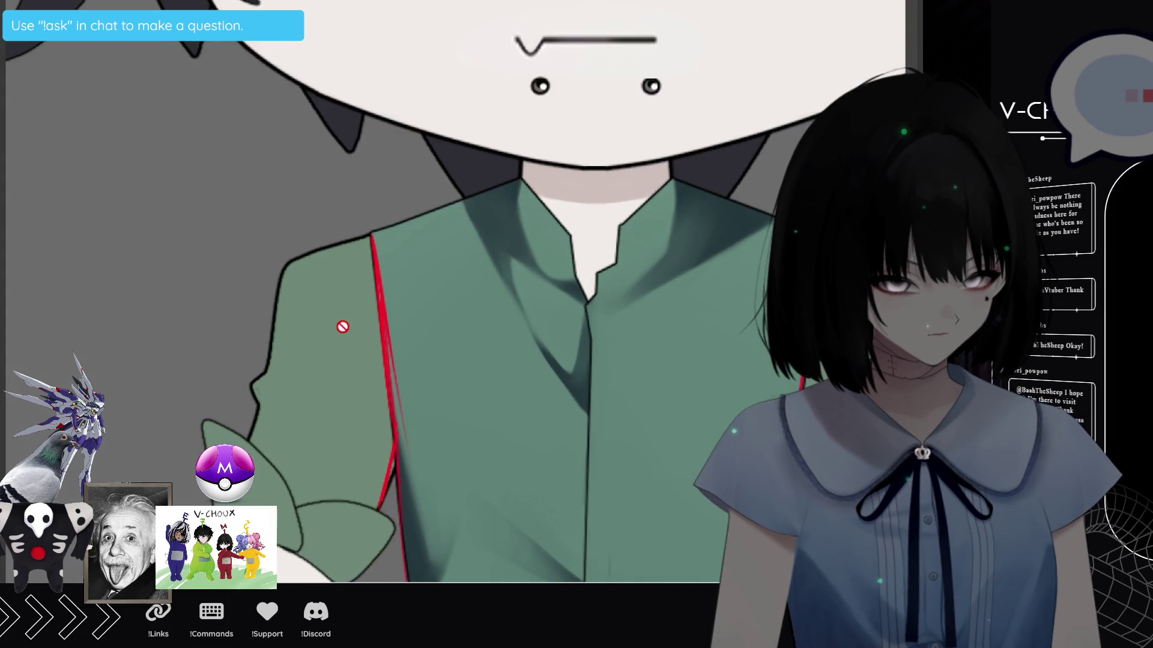
pyautogui.scroll(2, 347, 326)
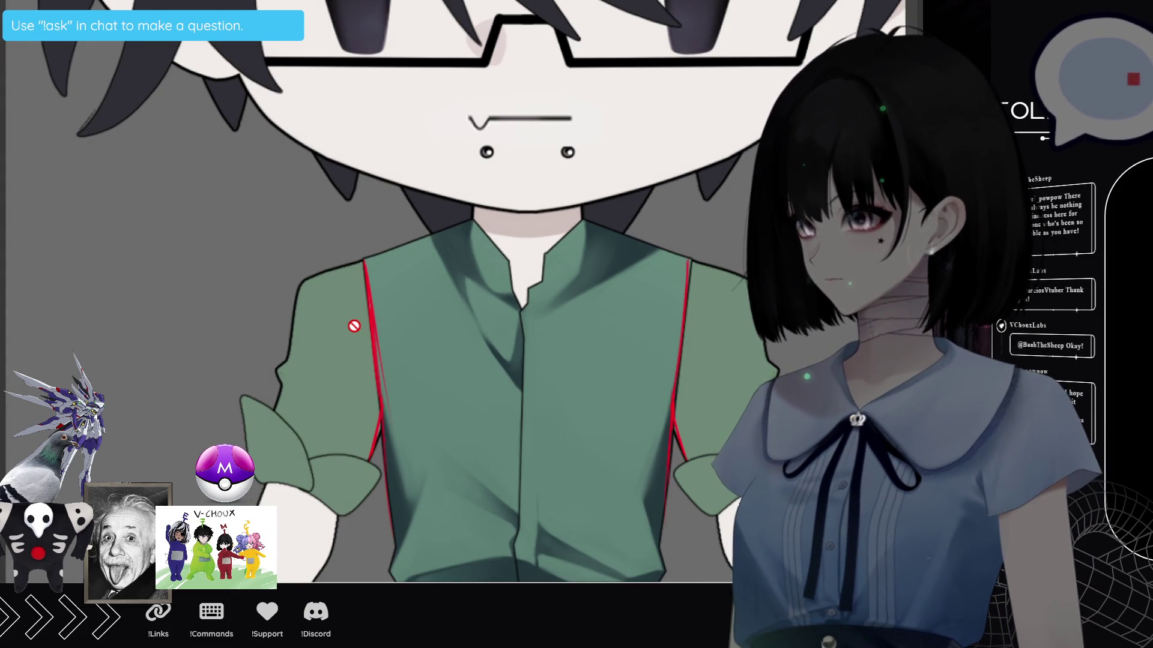
pyautogui.scroll(-1, 347, 317)
pyautogui.scroll(-1, 379, 369)
pyautogui.scroll(-1, 410, 418)
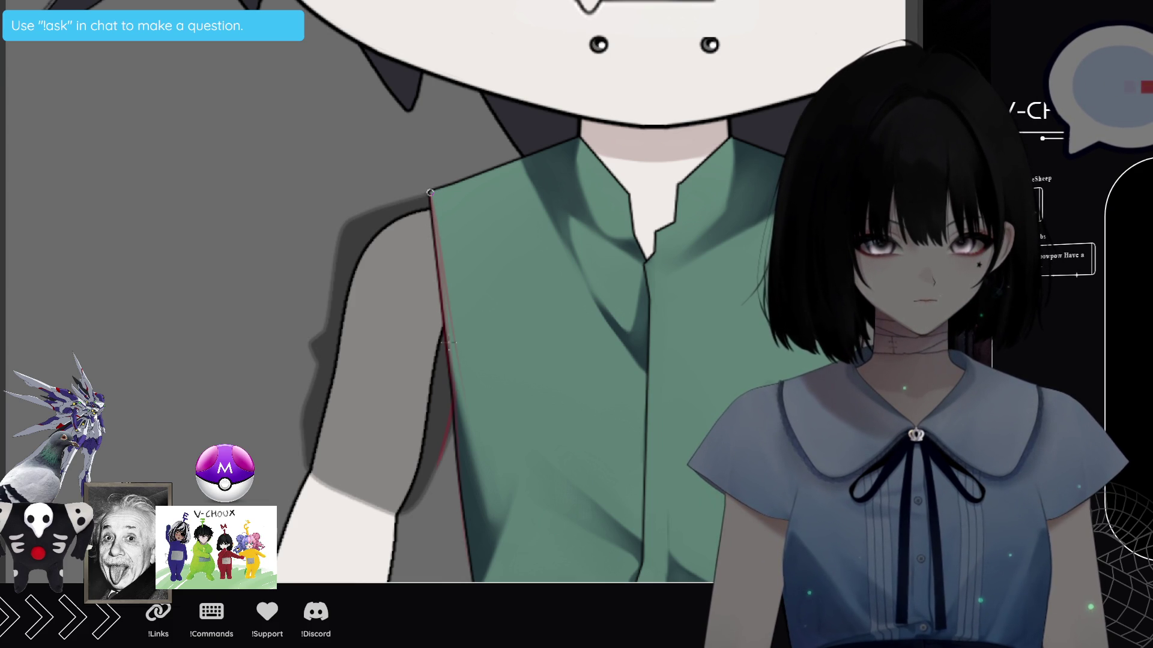
# Place the first curved anchor of the vector outline along the shirt's left edge.
pyautogui.moveTo(436, 412); pyautogui.dragTo(412, 367)
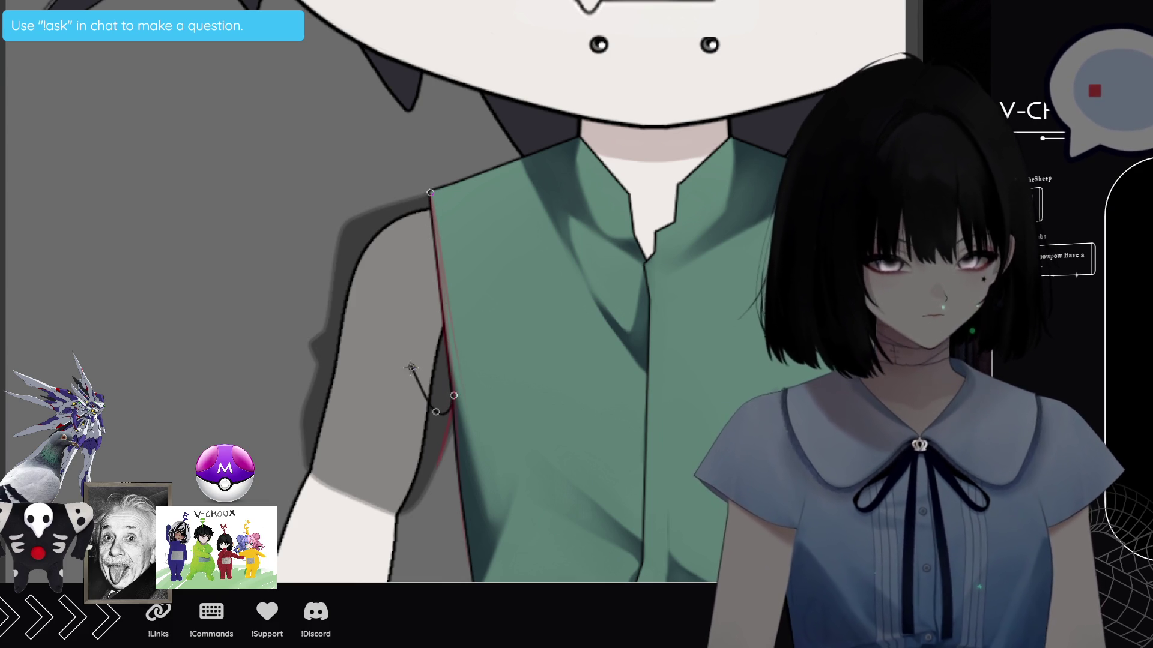
# Complete the vector path up the left sleeve's outer edge to the shoulder, deselect it and rotate to the sleeve.
pyautogui.click(430, 193)
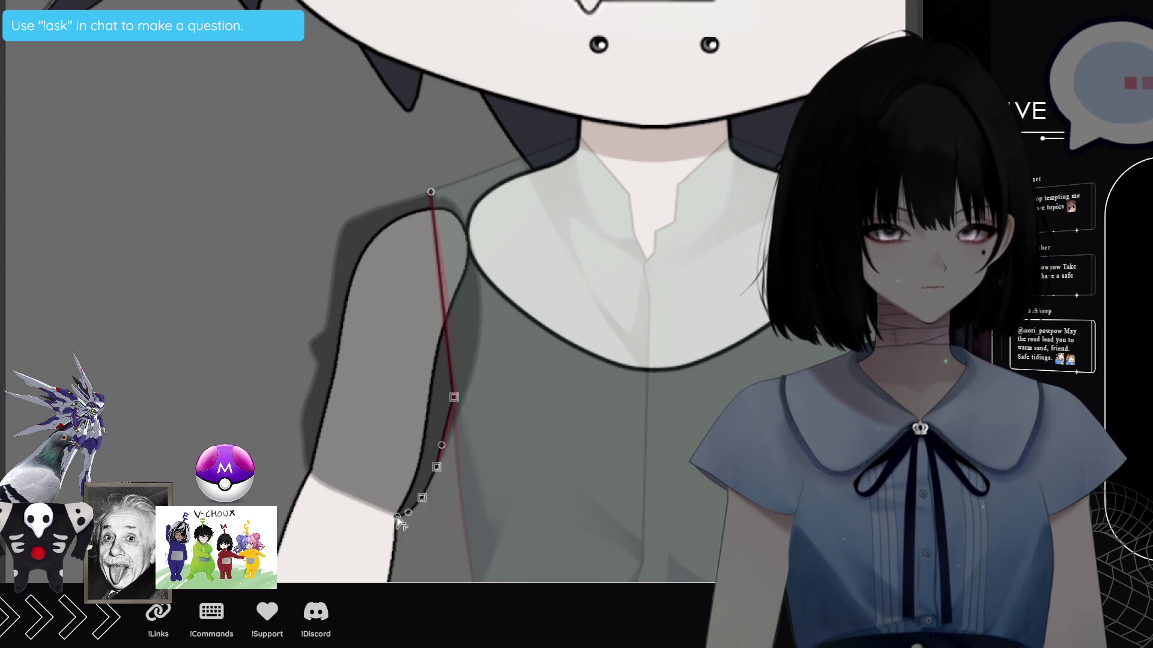
pyautogui.click(307, 476)
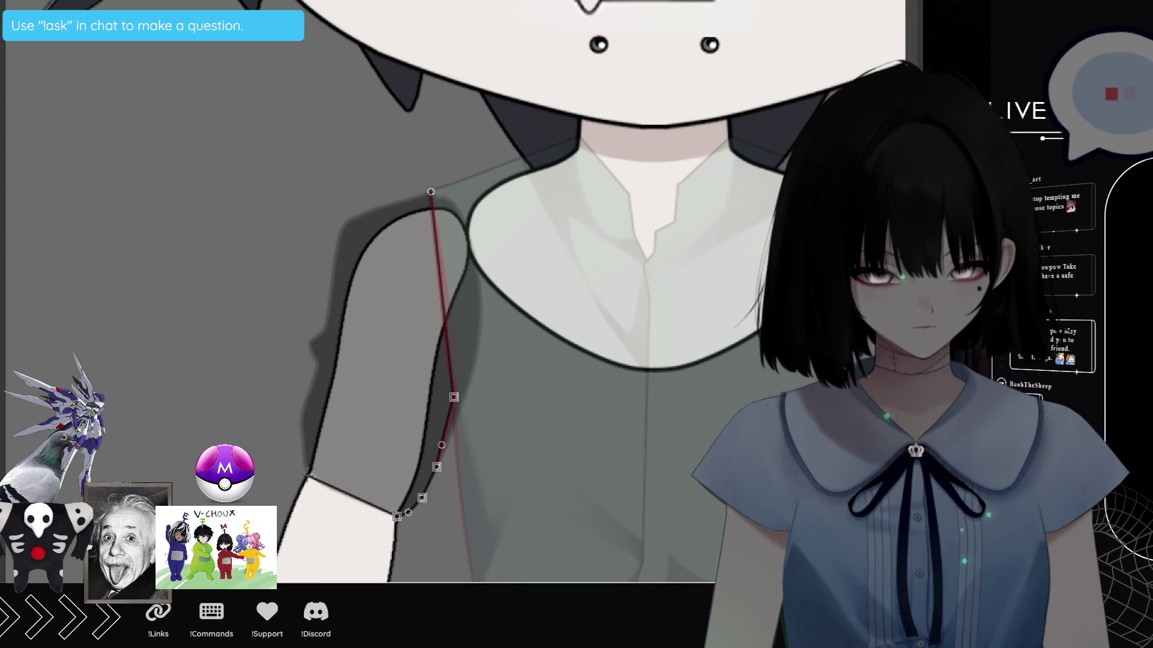
pyautogui.click(304, 425)
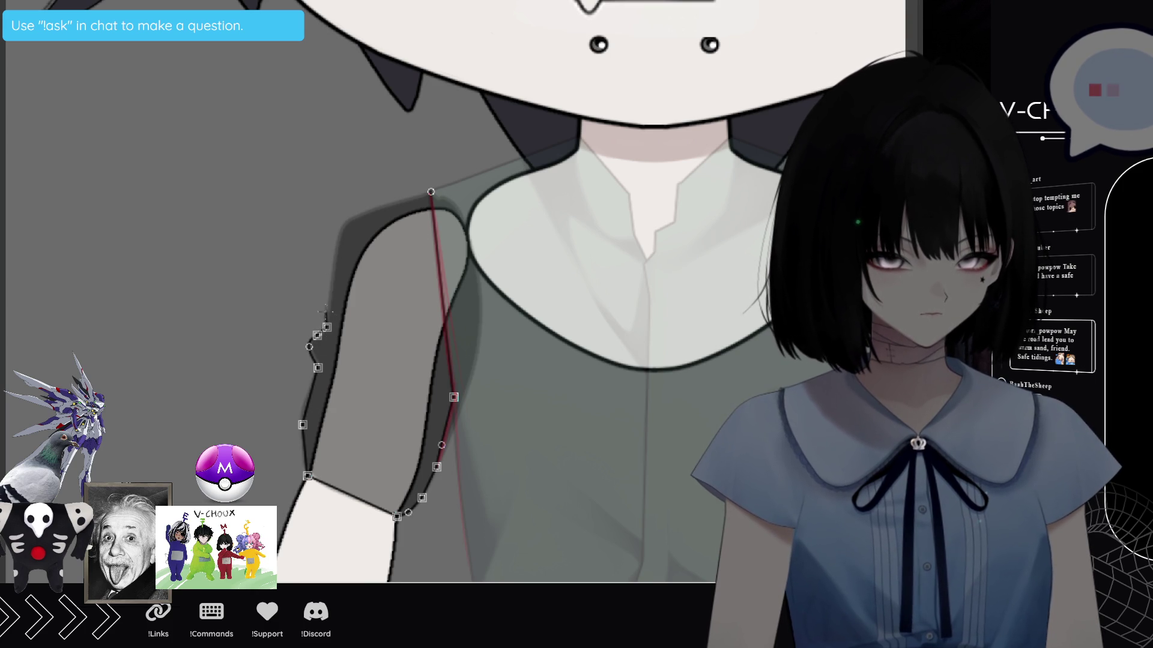
pyautogui.click(333, 287)
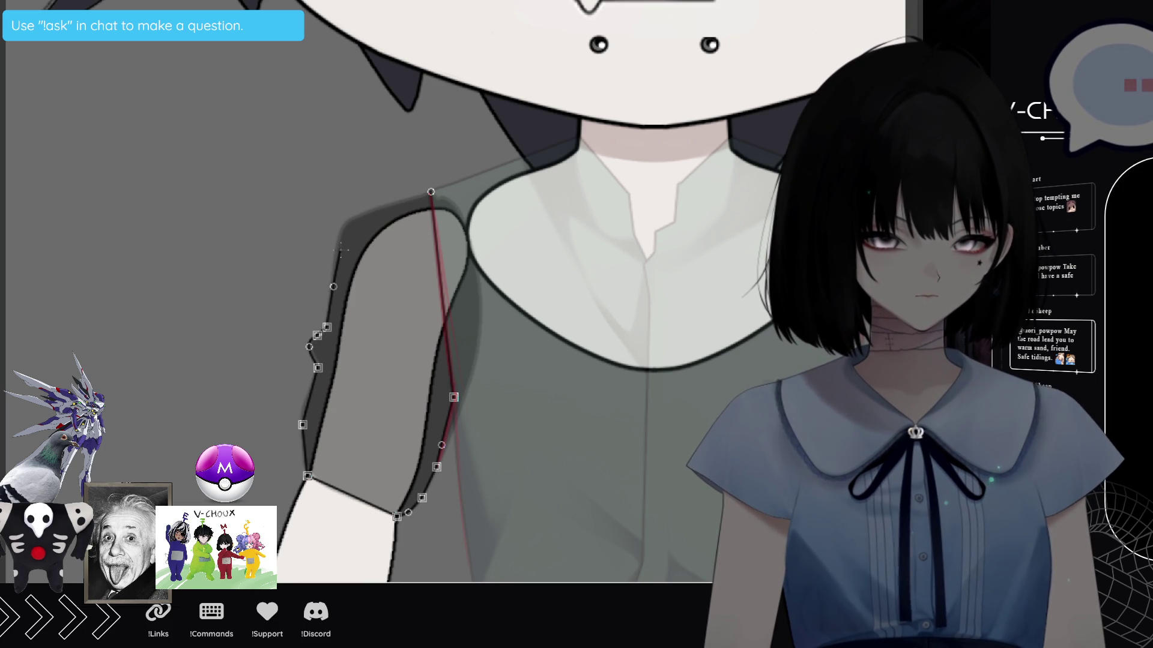
pyautogui.click(341, 244)
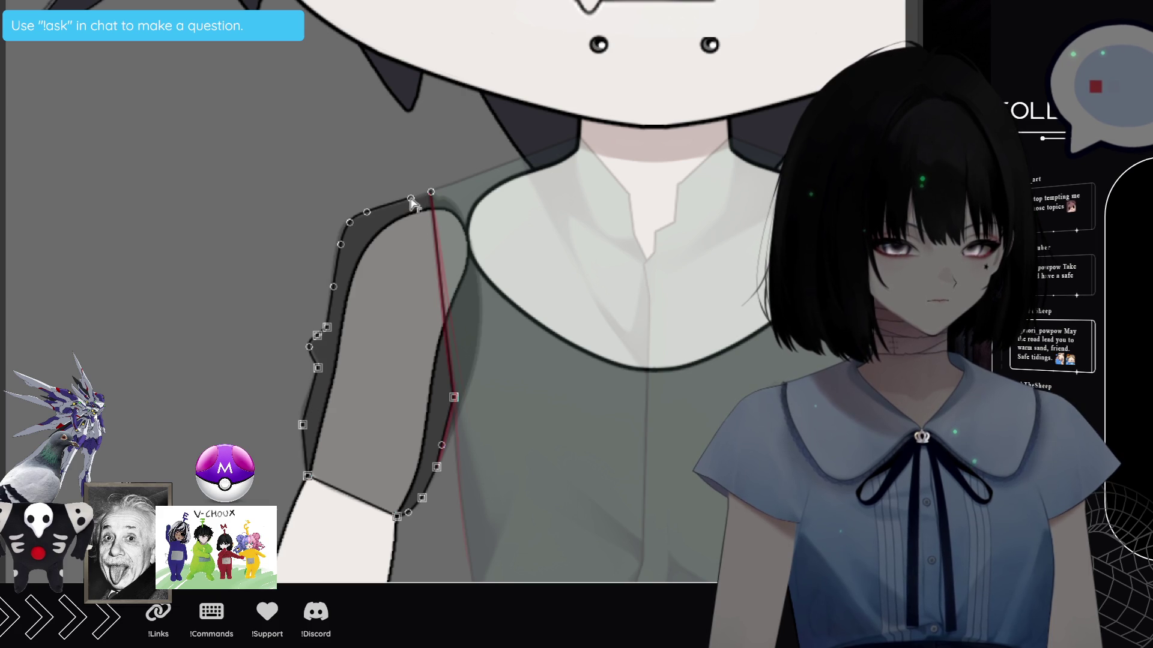
pyautogui.press('Return')
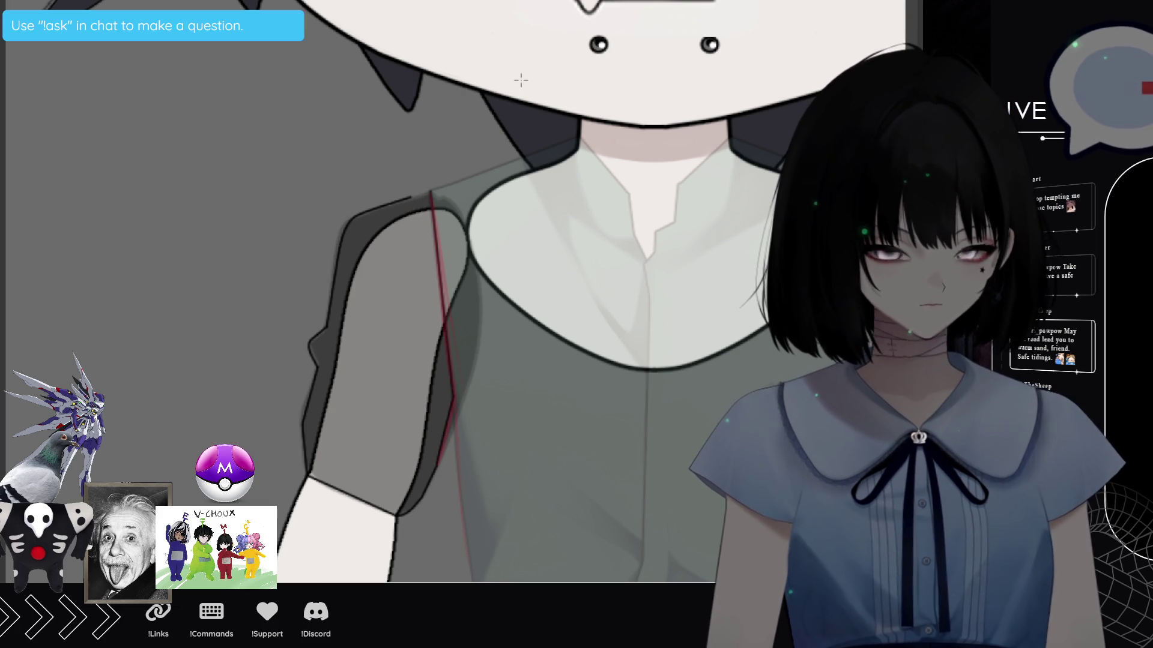
pyautogui.moveTo(514, 101); pyautogui.dragTo(577, 270)
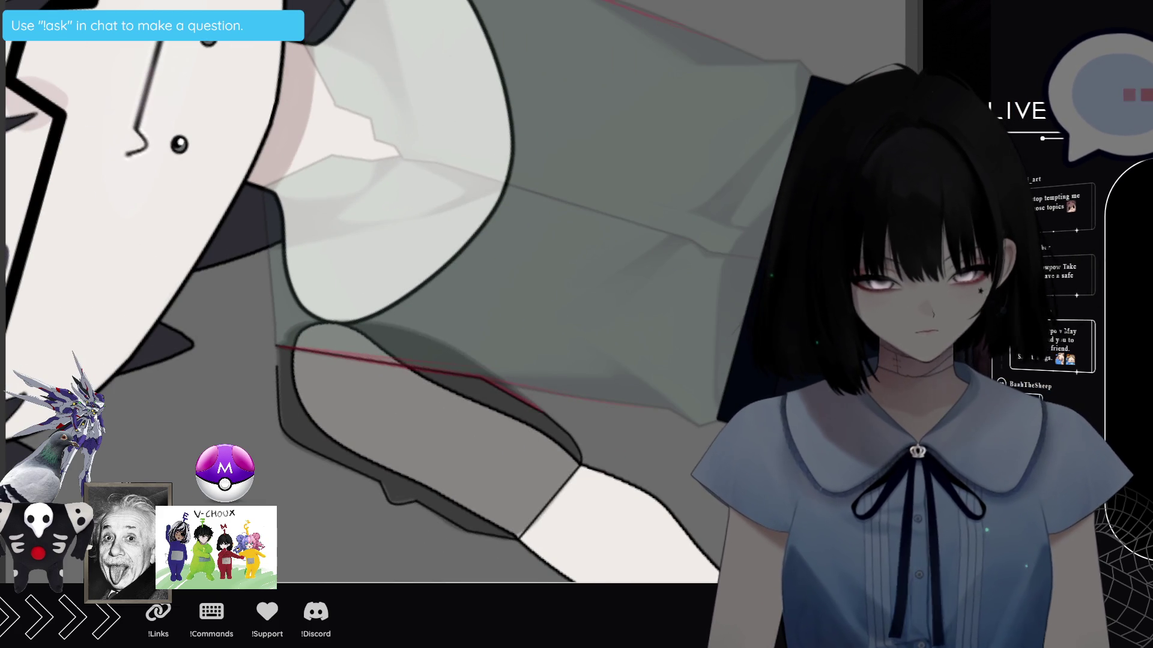
pyautogui.scroll(1, 455, 369)
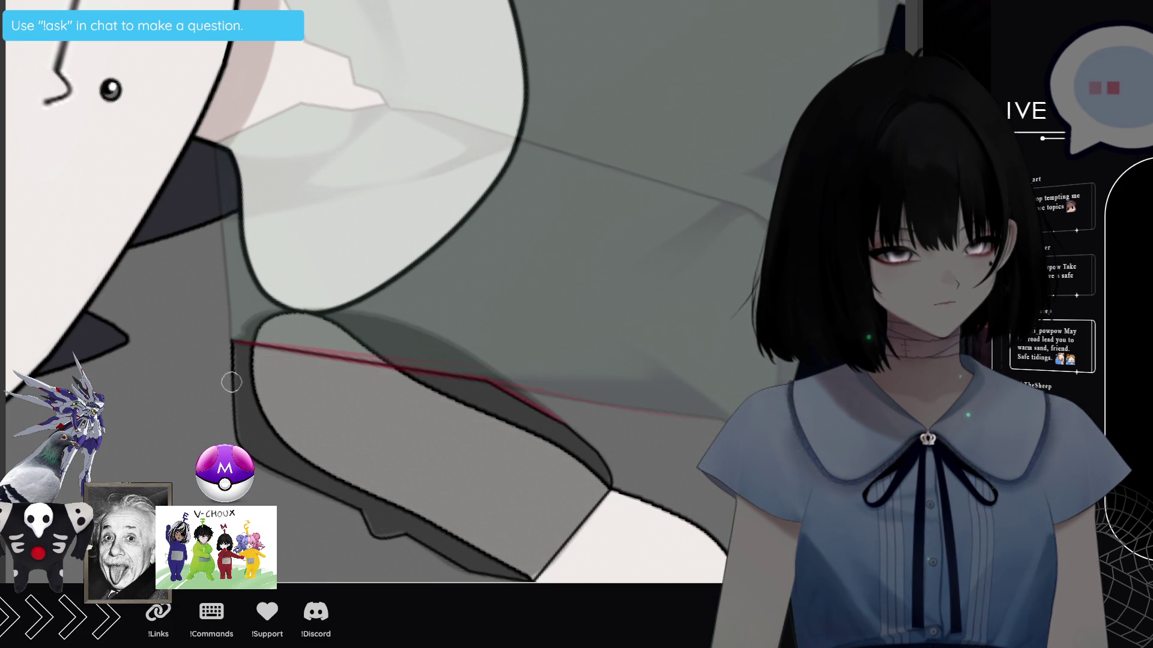
# Magic-wand the grey sleeve shape, fill it black, deselect and return the view upright.
pyautogui.press('w')
pyautogui.click(424, 411)
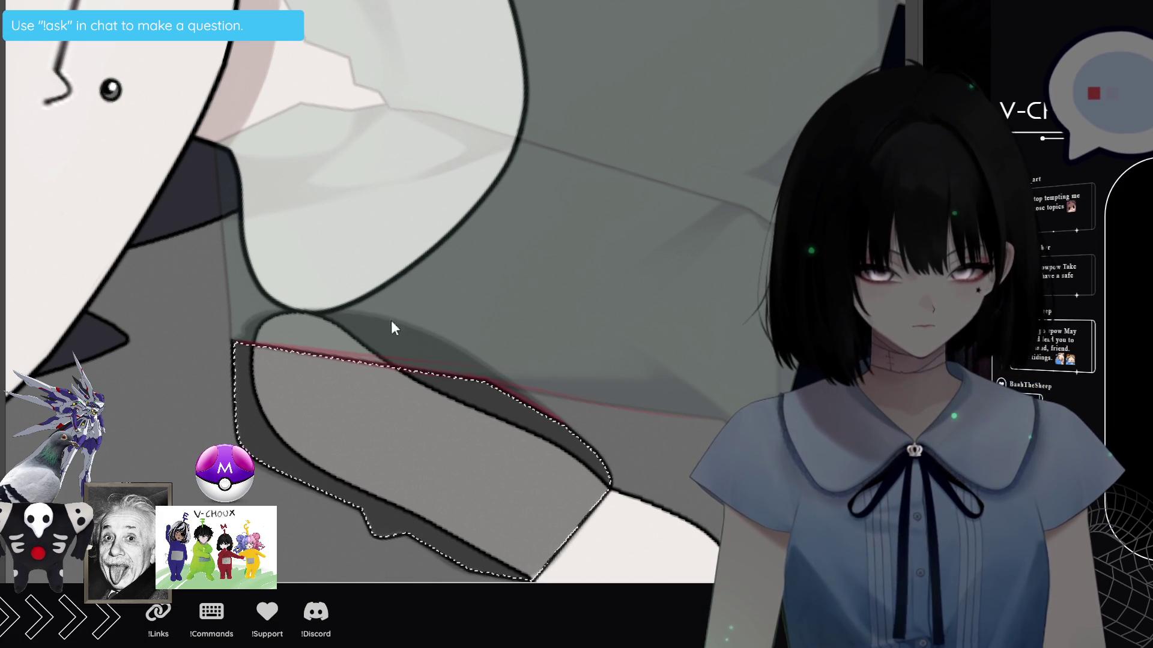
pyautogui.hotkey('alt', 'BackSpace')
pyautogui.hotkey('ctrl', 'd')
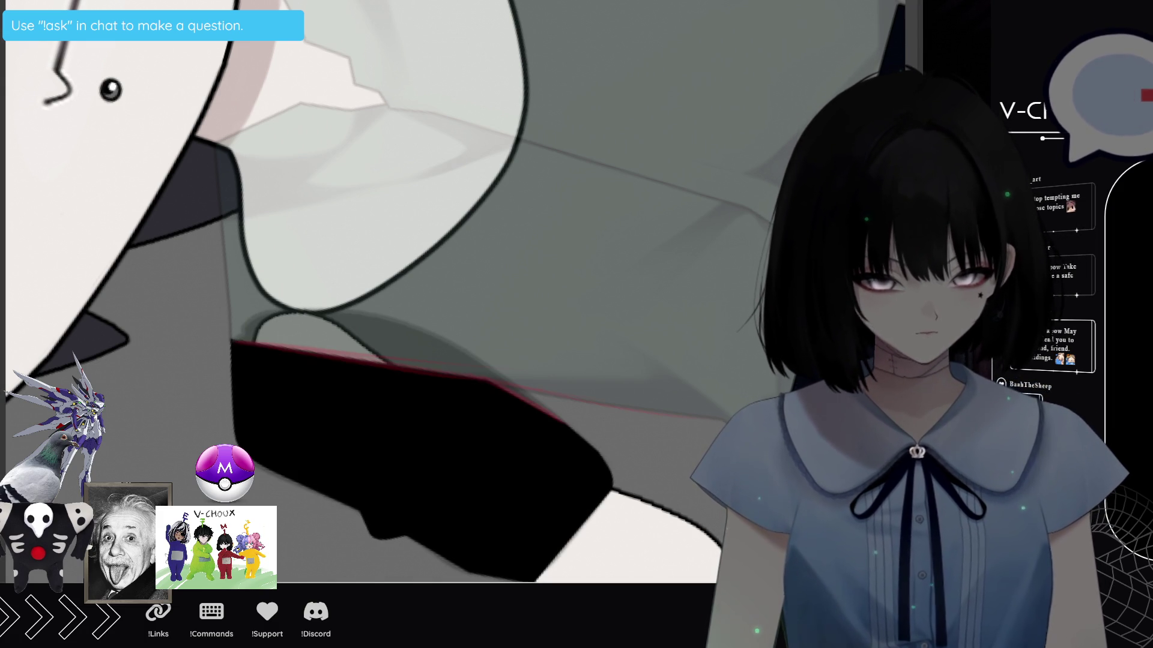
pyautogui.hotkey('ctrl', '-')
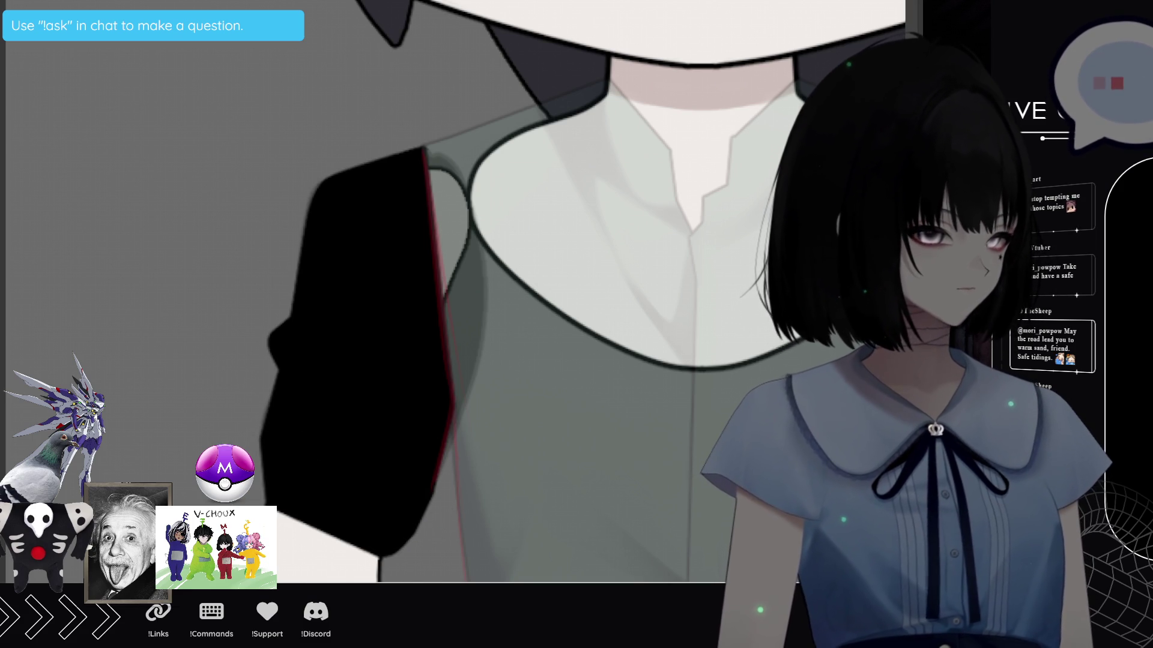
pyautogui.click(582, 381)
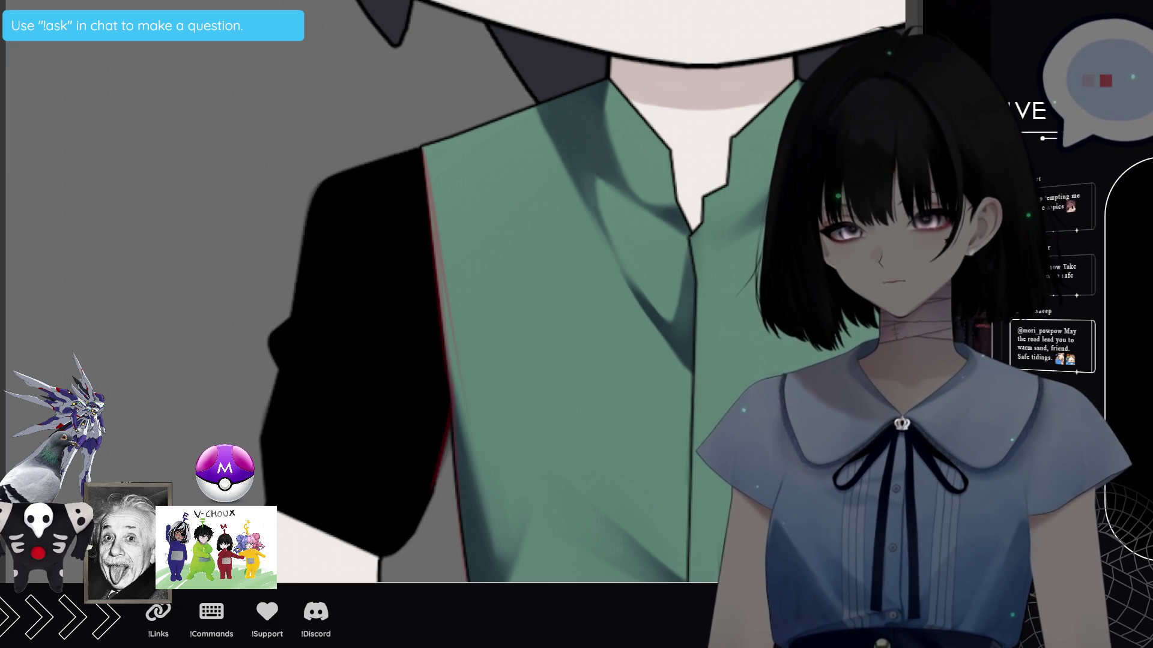
# Bucket-fill the black left sleeve with the shirt's green.
pyautogui.click(361, 360)
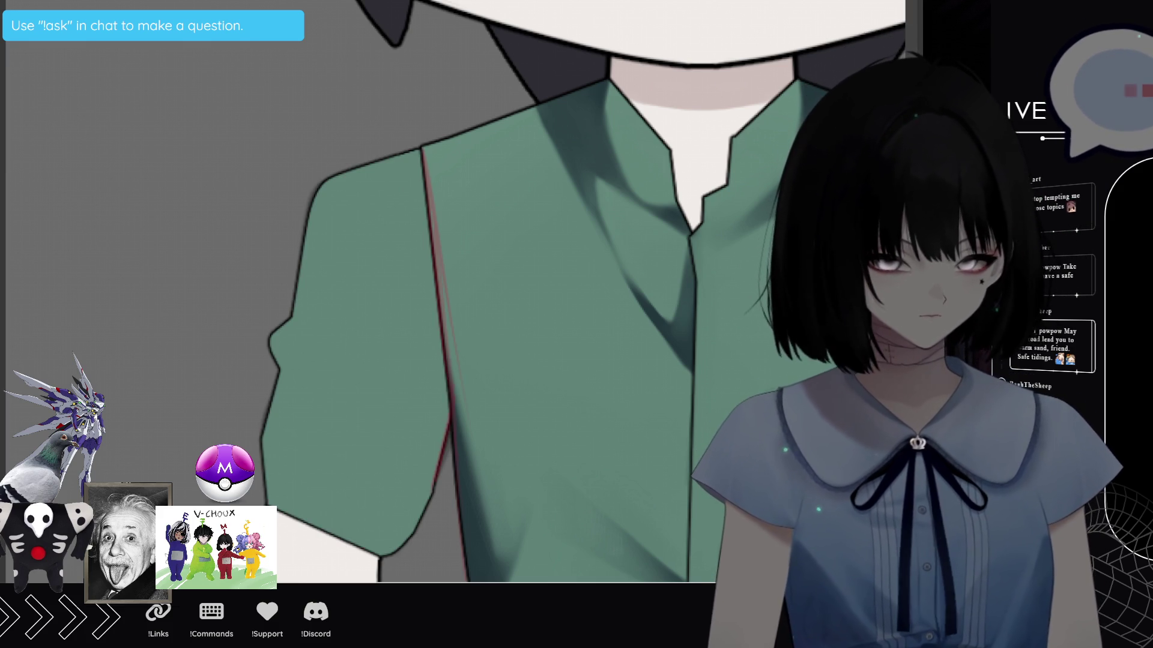
pyautogui.scroll(-2, 577, 289)
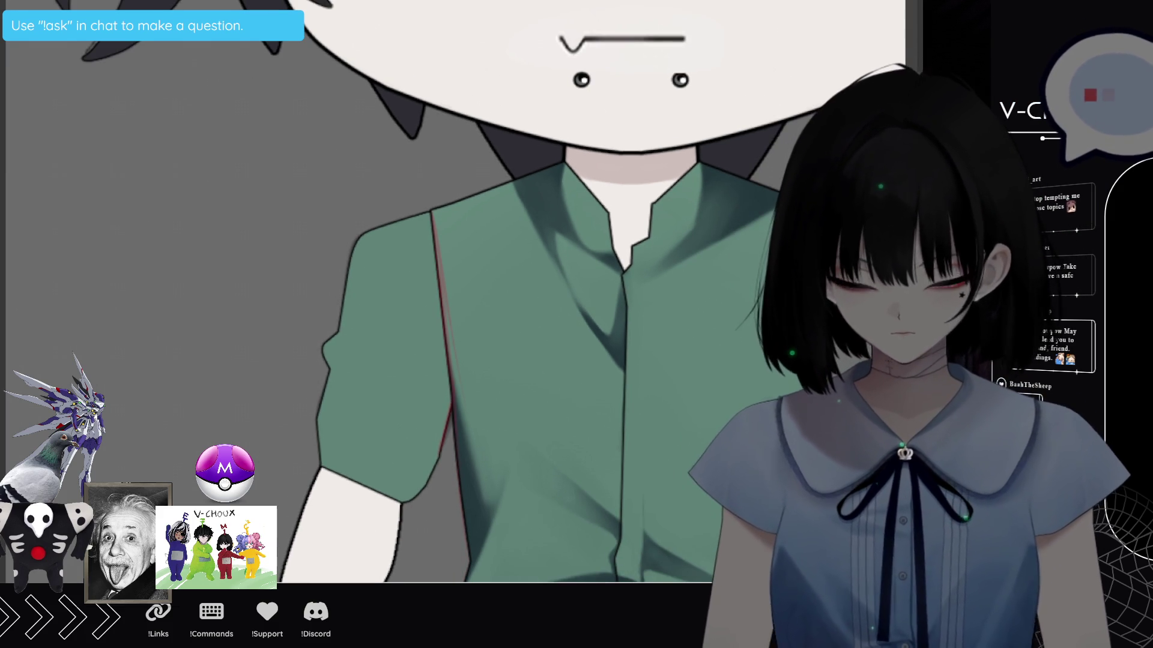
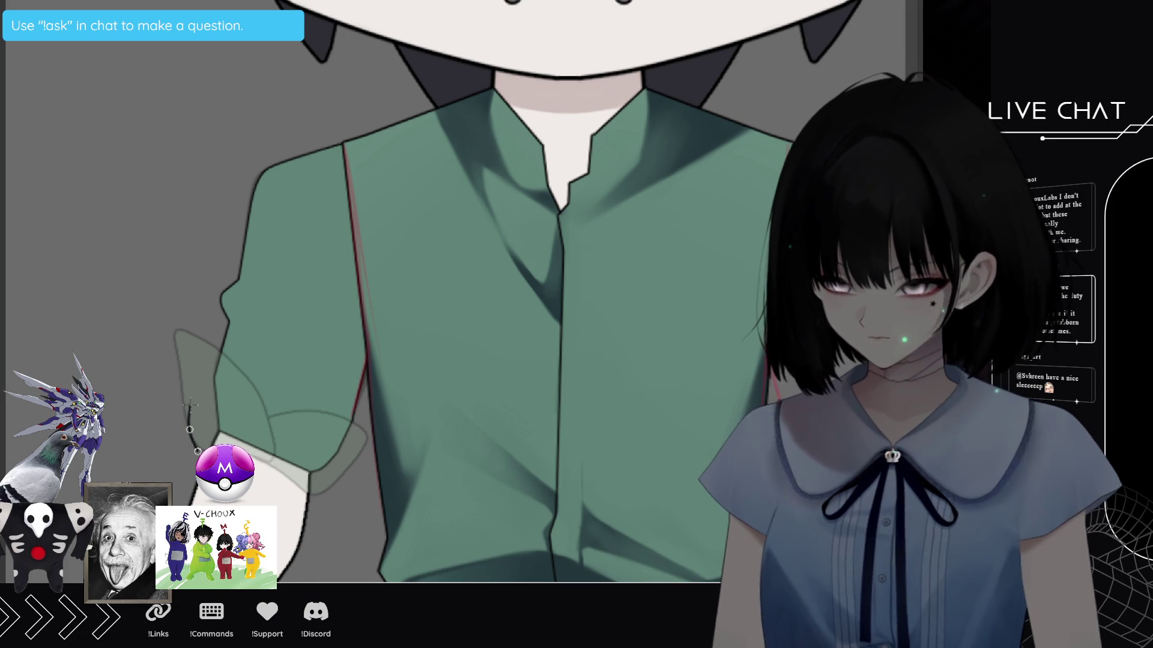
# Abandon the half-traced polyline along the green sleeve's cuff, leaving the sleeve unmarked.
pyautogui.click(184, 365)
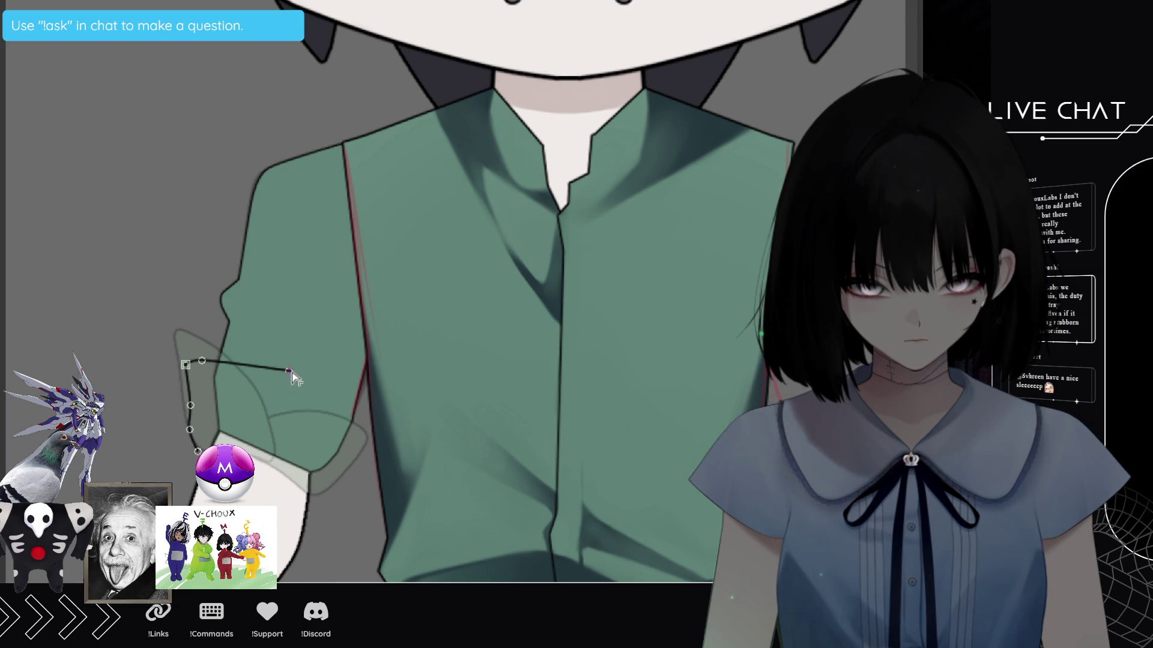
pyautogui.click(290, 371)
pyautogui.click(324, 388)
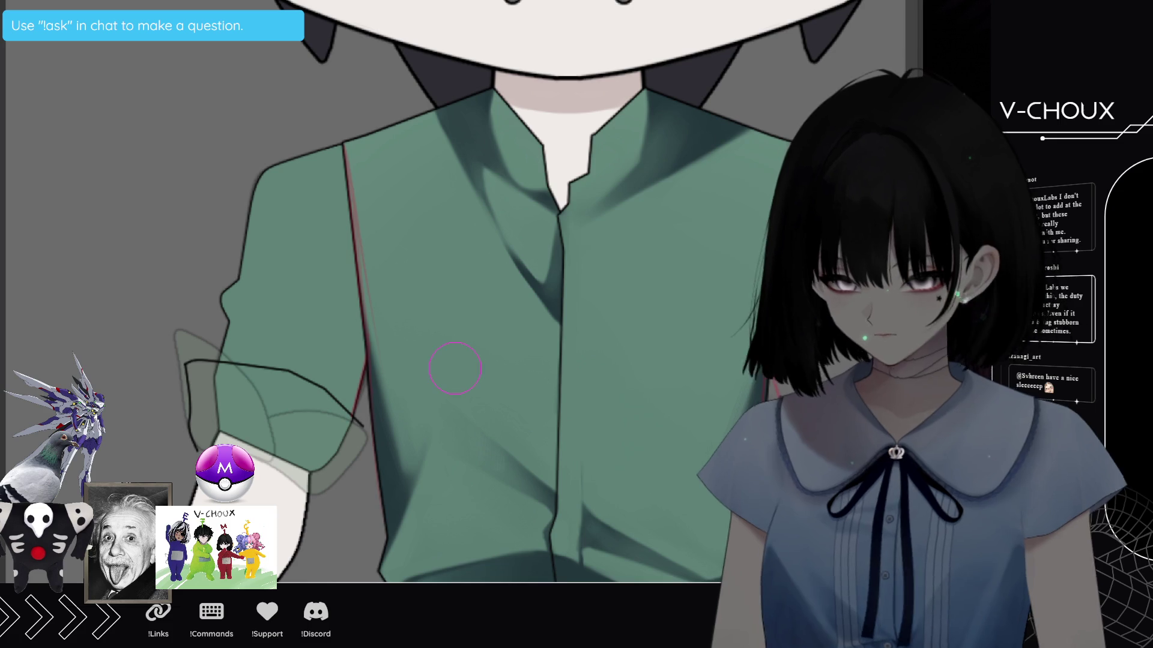
pyautogui.press('Return')
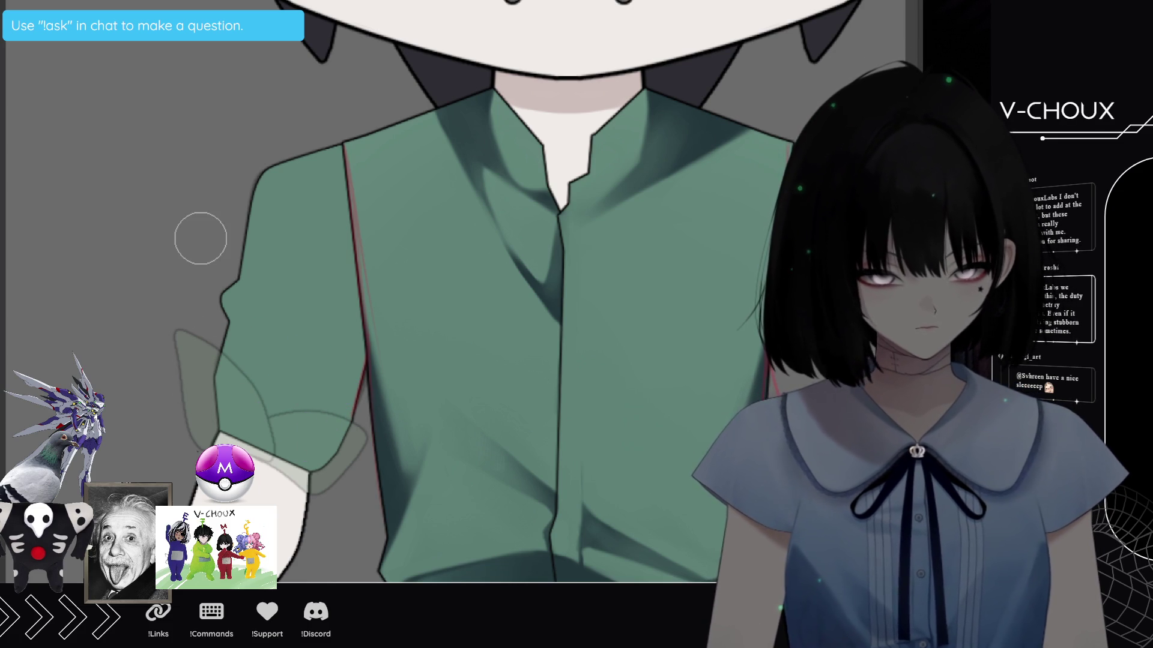
pyautogui.hotkey('ctrl', '-')
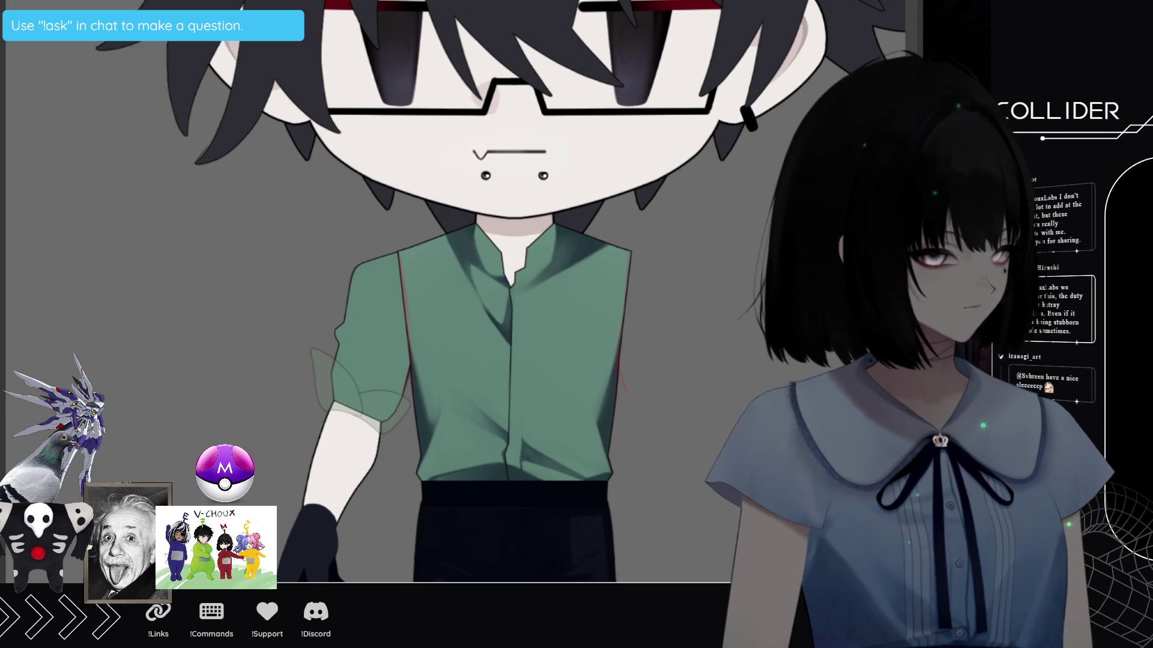
pyautogui.press('4')
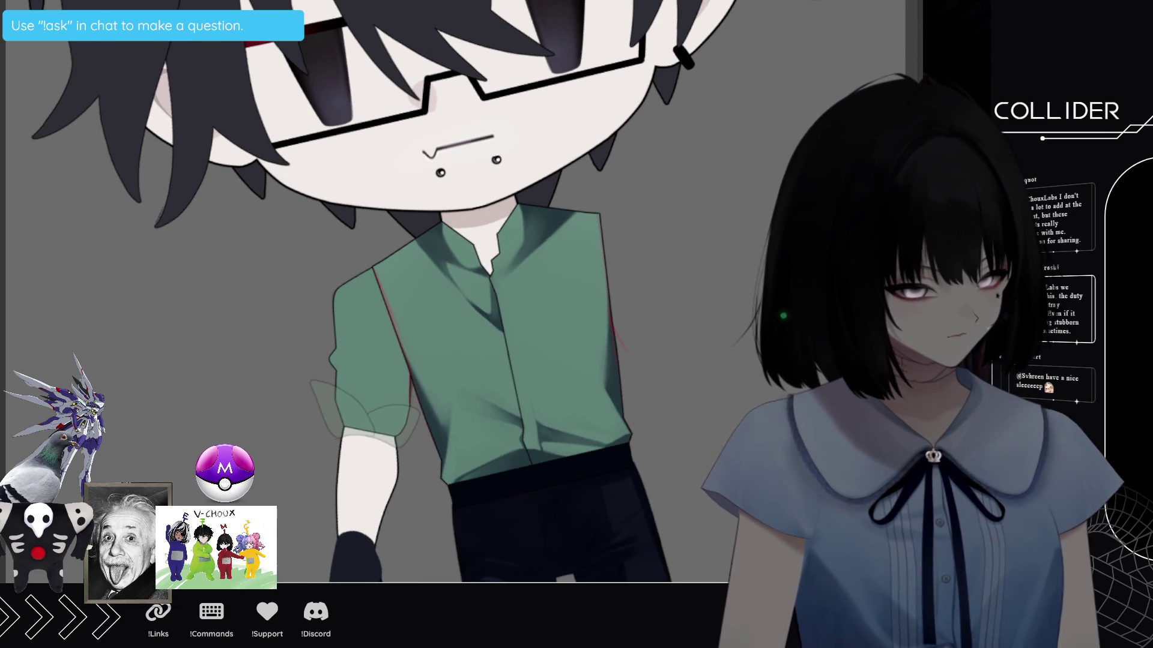
pyautogui.hotkey('ctrl', '+')
pyautogui.hotkey('ctrl', '+')
pyautogui.hotkey('ctrl', '+')
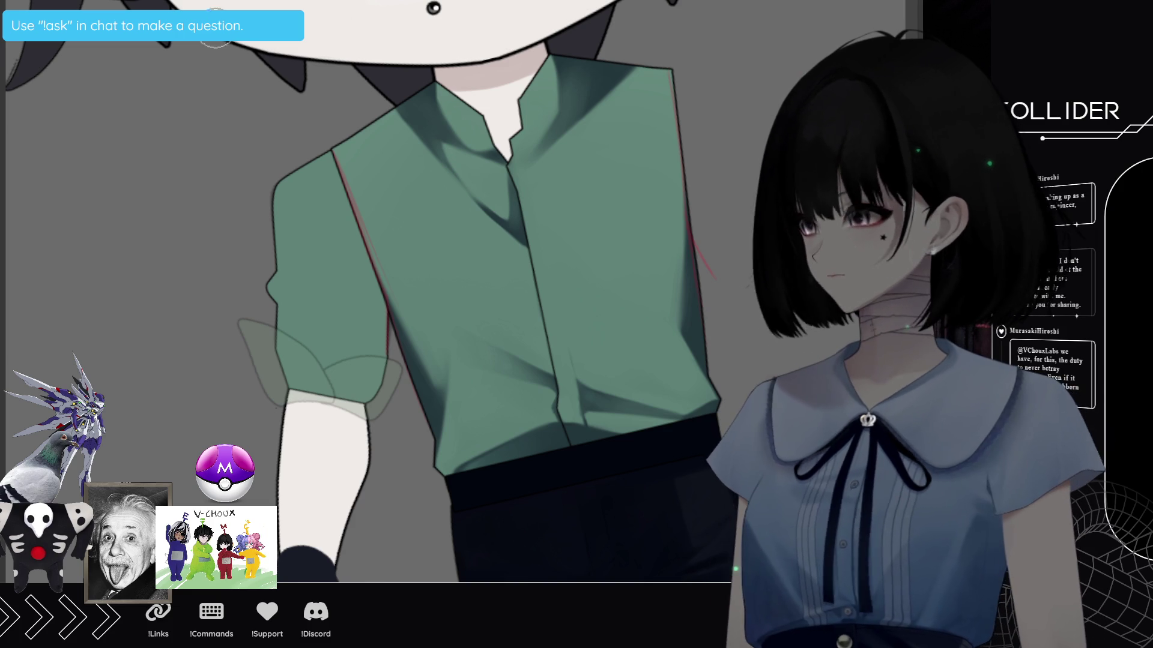
pyautogui.moveTo(336, 497); pyautogui.dragTo(340, 505)
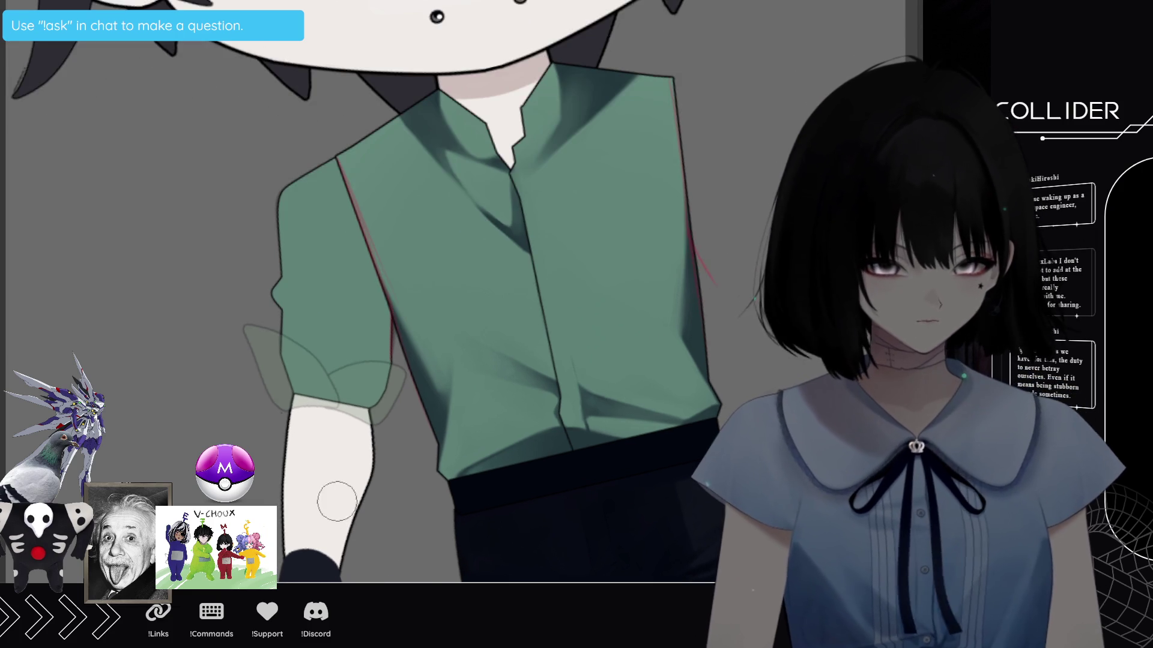
pyautogui.scroll(1, 340, 505)
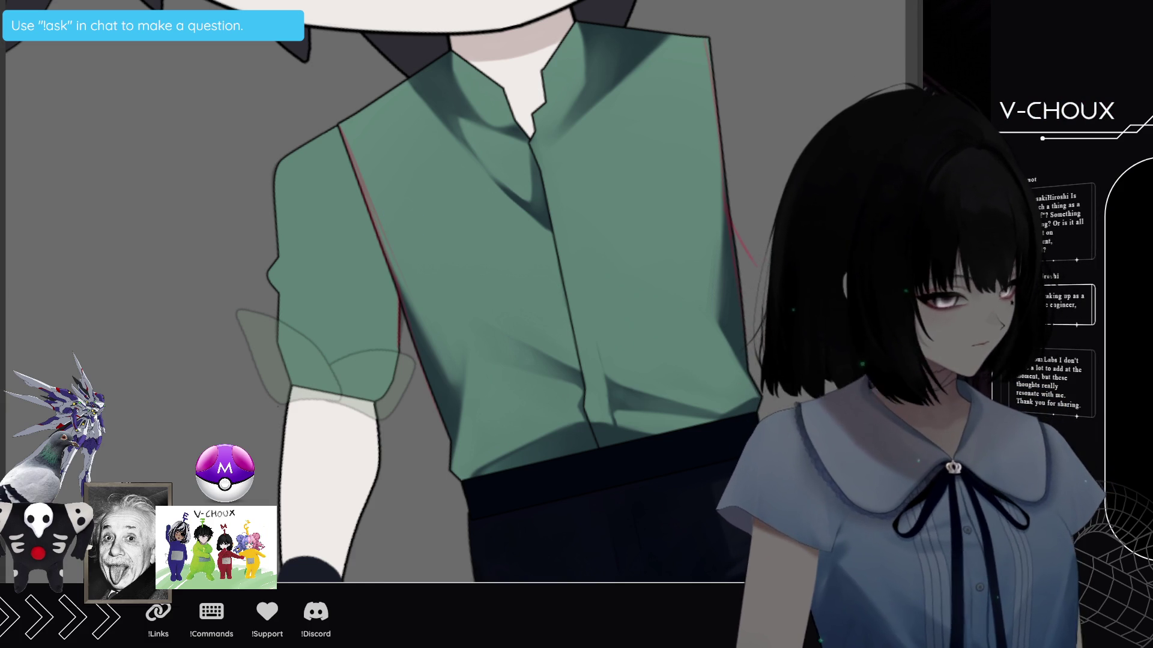
# Toggle the green sleeve layer until it sits faint and translucent over the arm beneath.
pyautogui.hotkey('ctrl', 'z')
pyautogui.hotkey('ctrl', 'y')
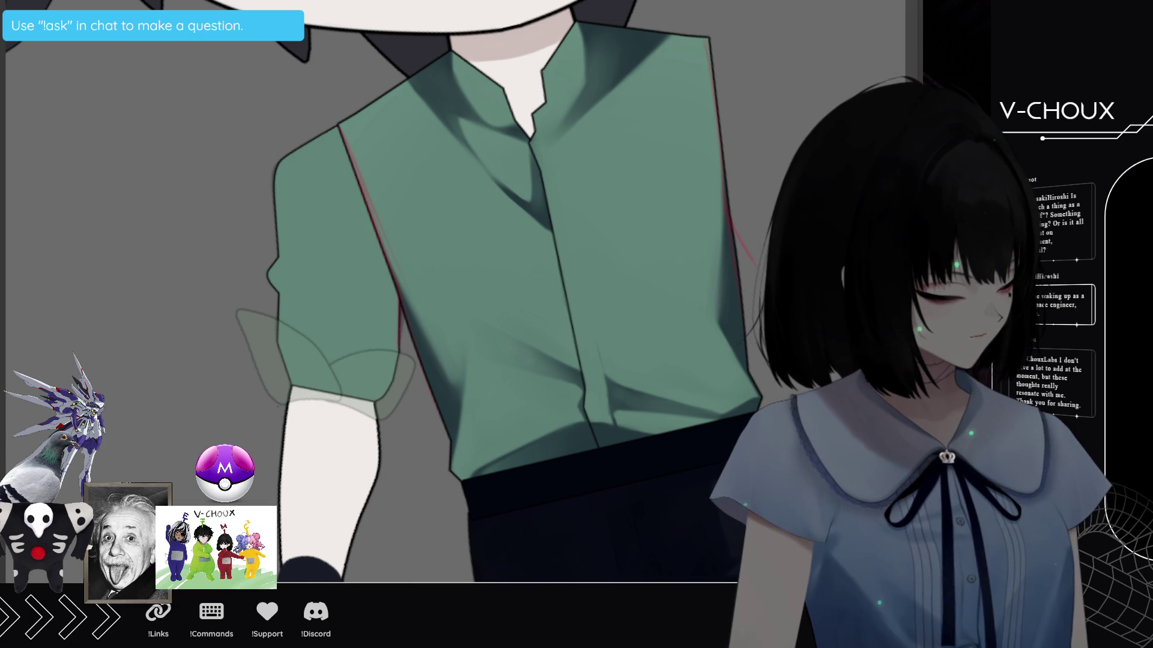
pyautogui.hotkey('ctrl', 'z')
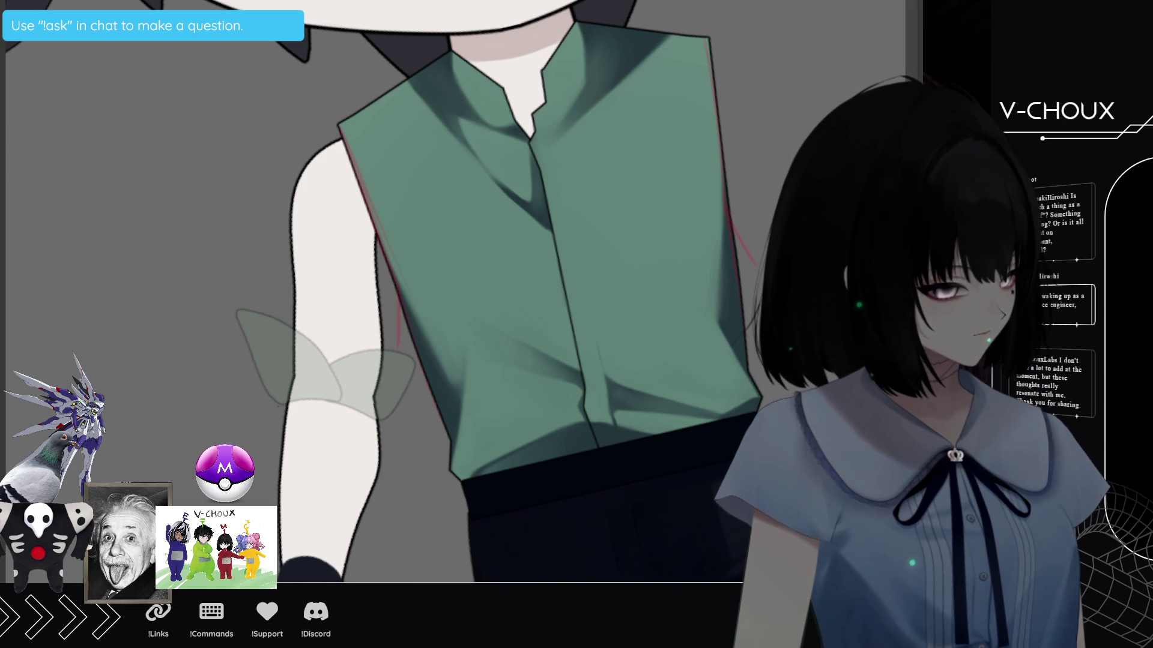
pyautogui.hotkey('ctrl', 'y')
pyautogui.hotkey('ctrl', 'z')
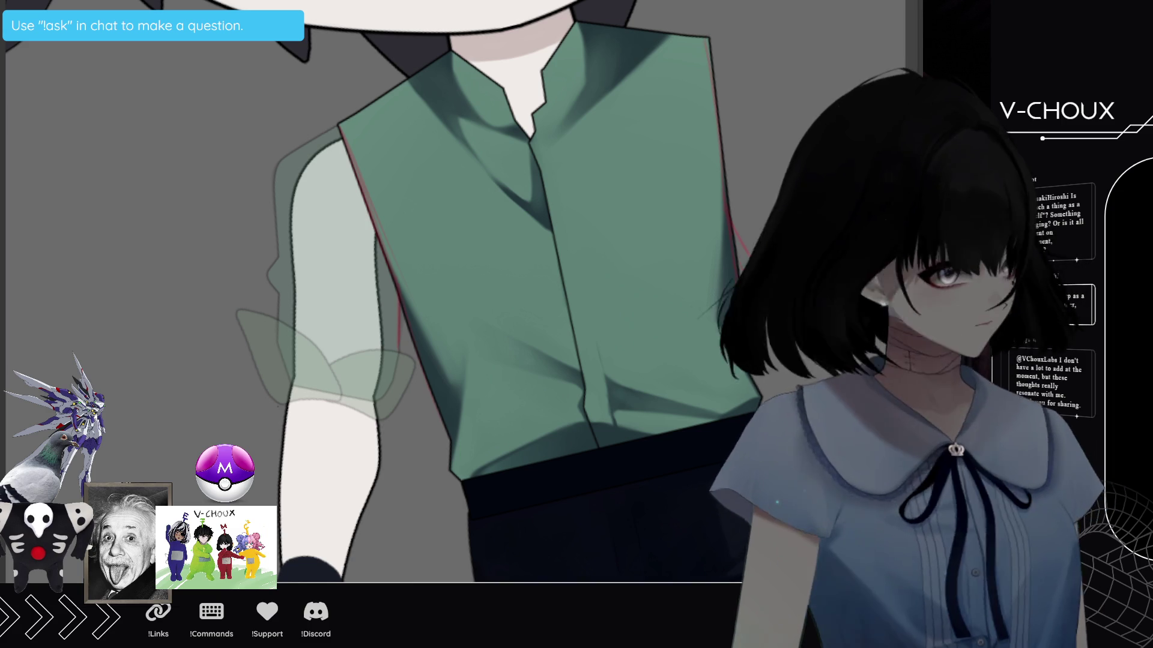
pyautogui.moveTo(505, 270); pyautogui.dragTo(562, 297)
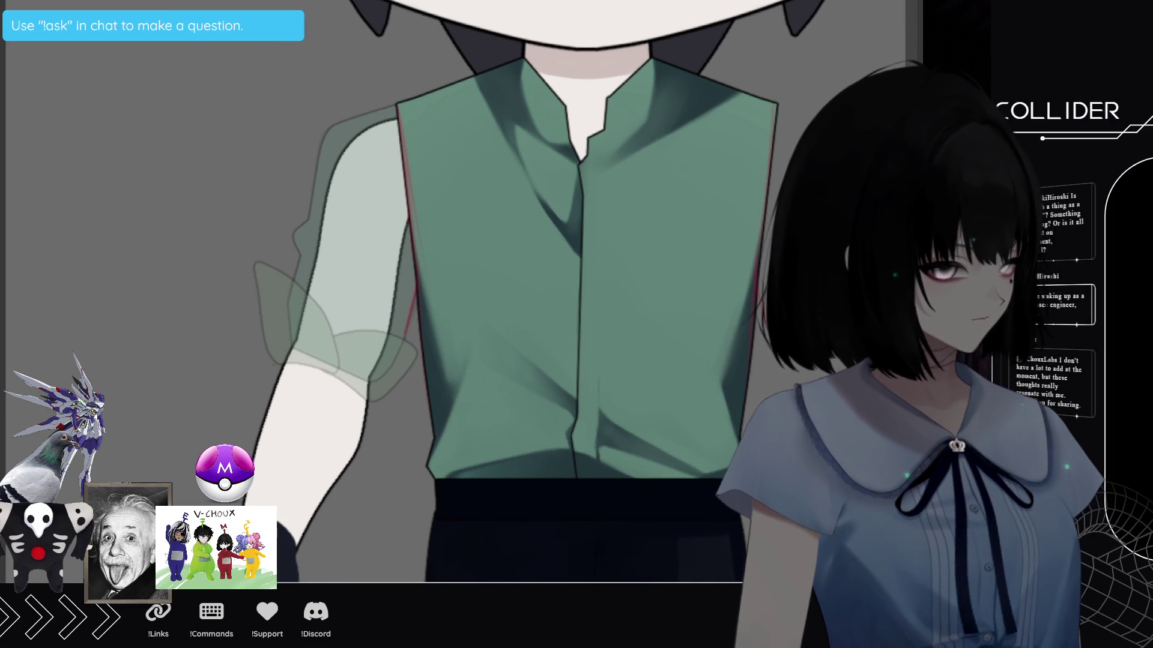
pyautogui.hscroll(5, 450, 289)
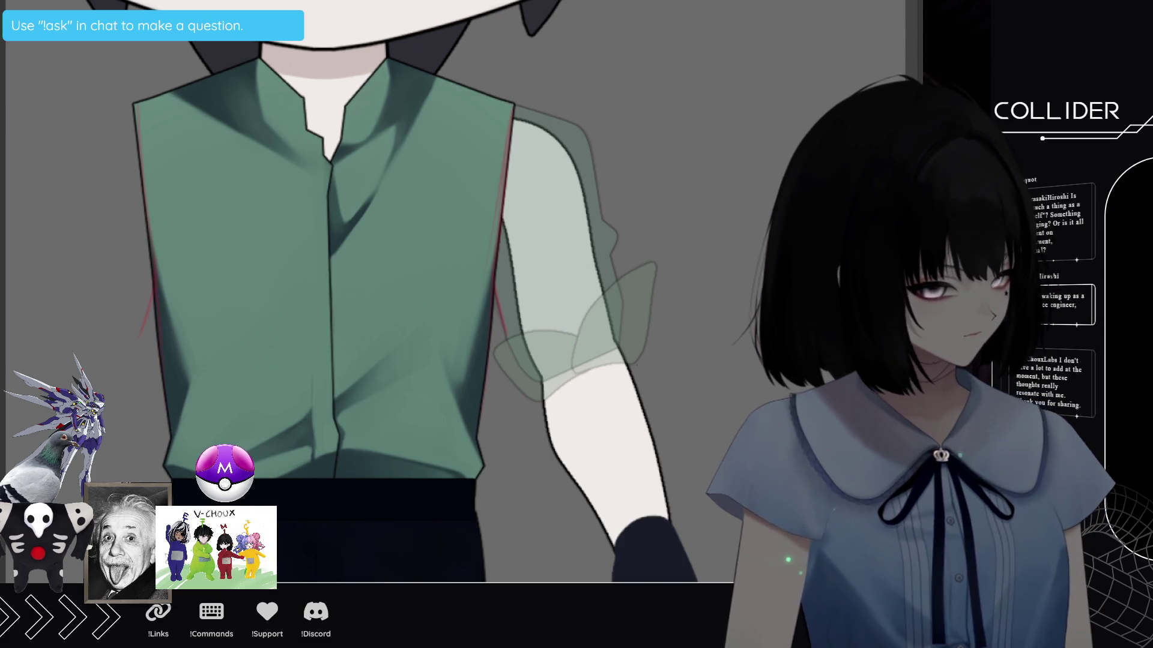
pyautogui.hscroll(1, 450, 288)
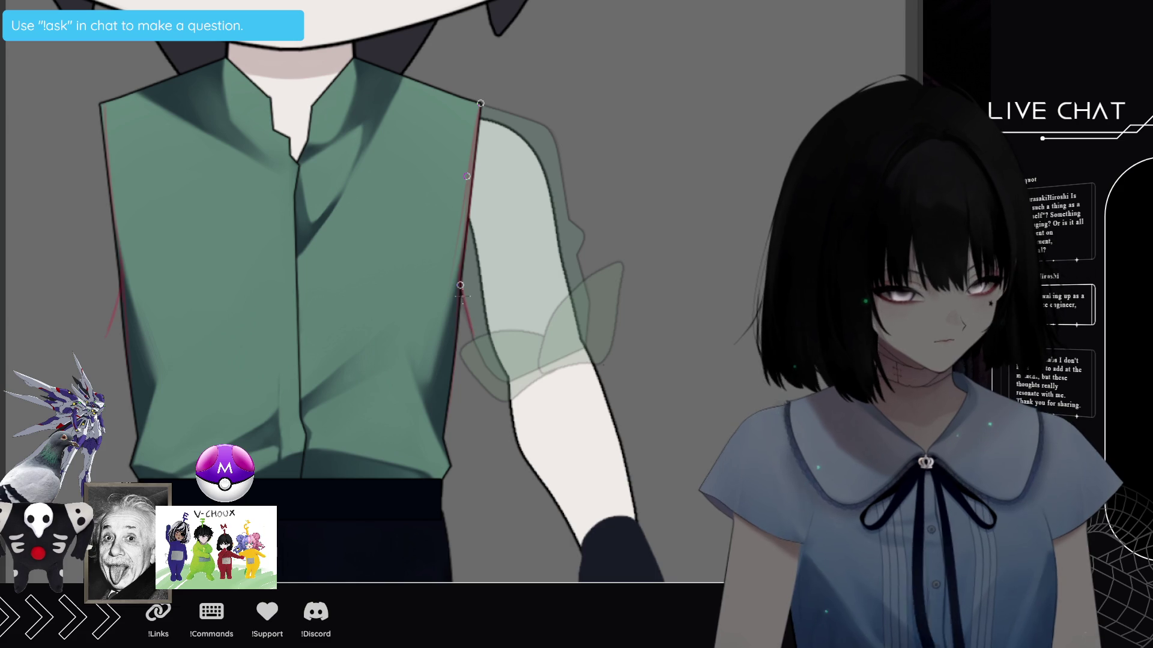
# Close a five-point polyline from shoulder to cuff outlining the new short sleeve.
pyautogui.click(474, 340)
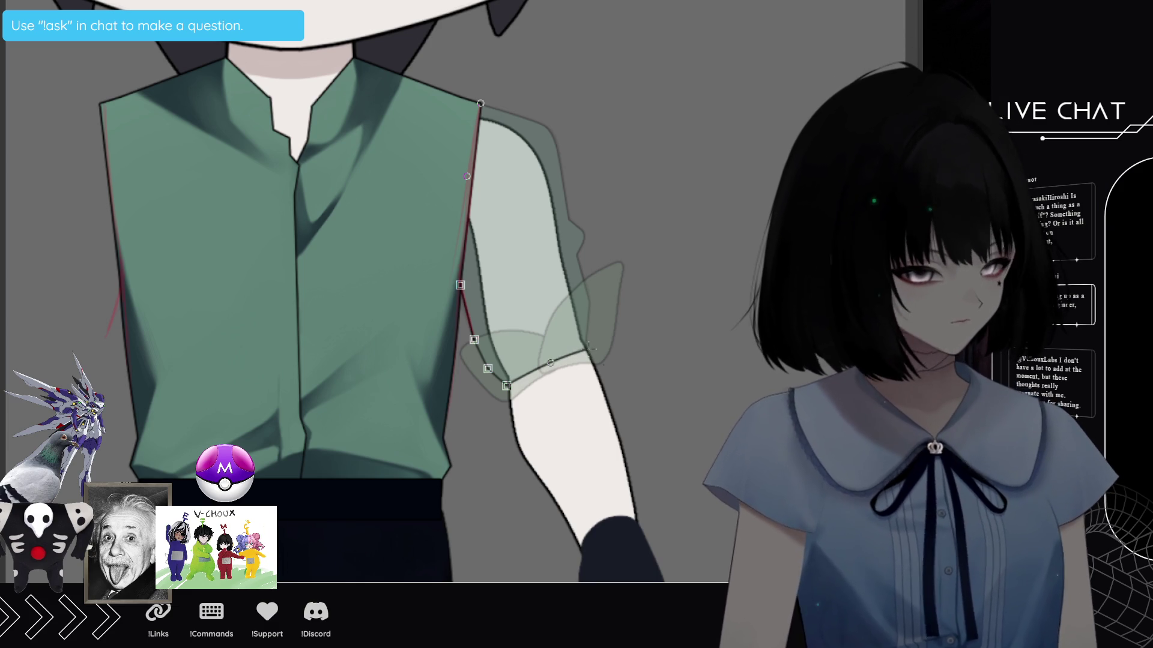
pyautogui.click(590, 351)
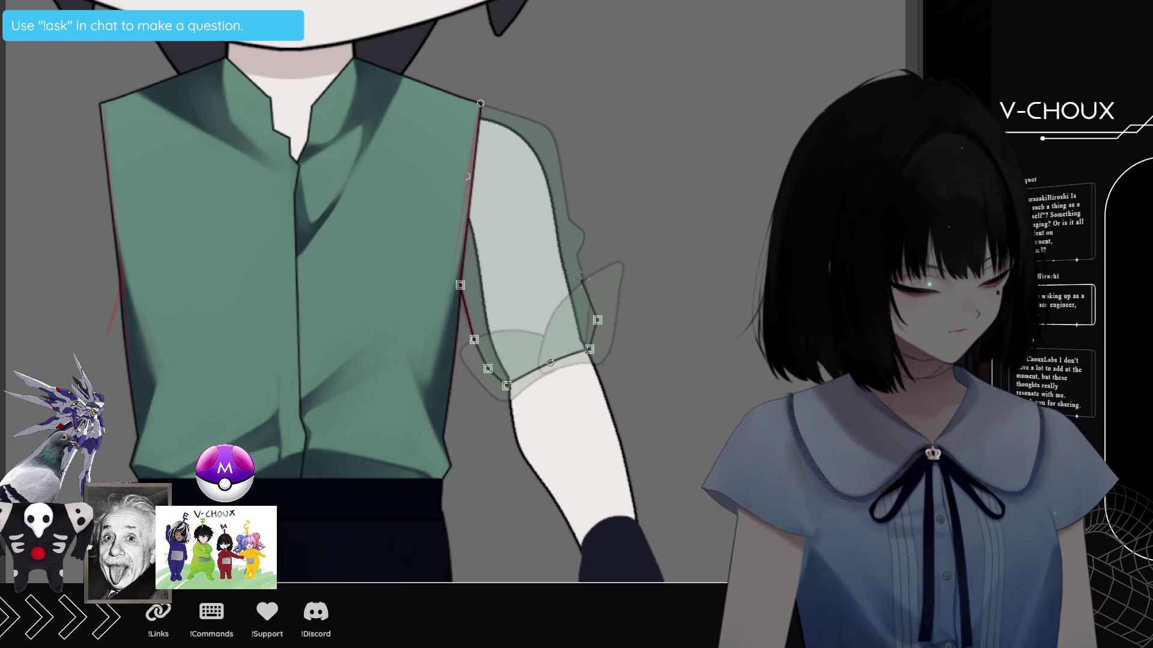
pyautogui.click(595, 309)
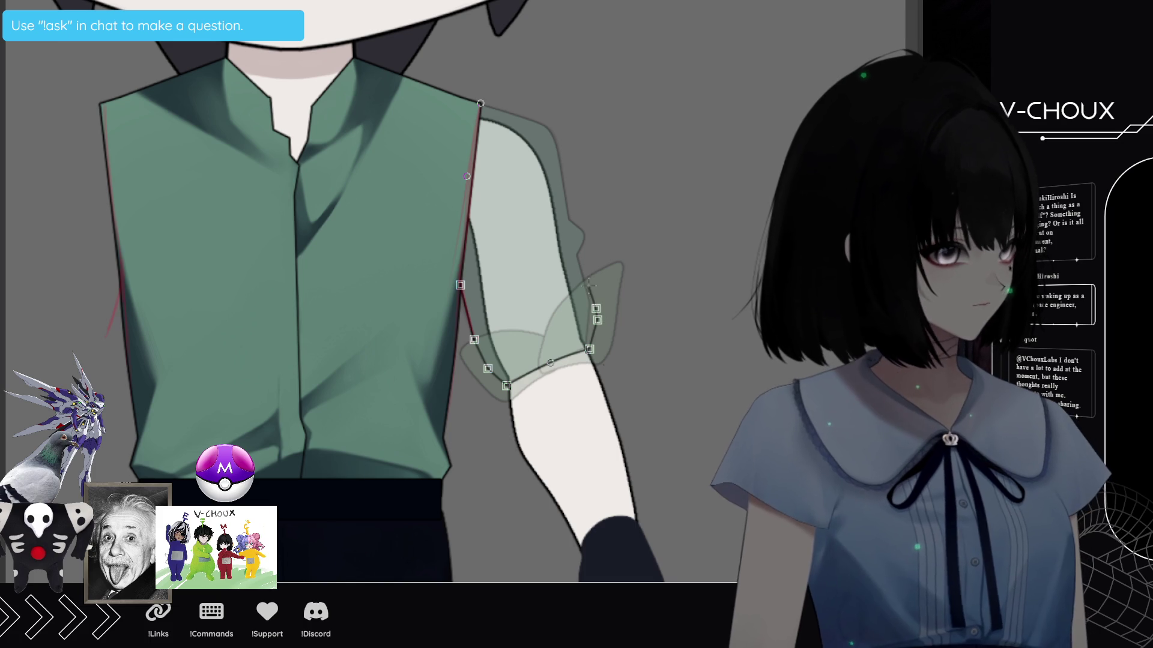
pyautogui.click(577, 256)
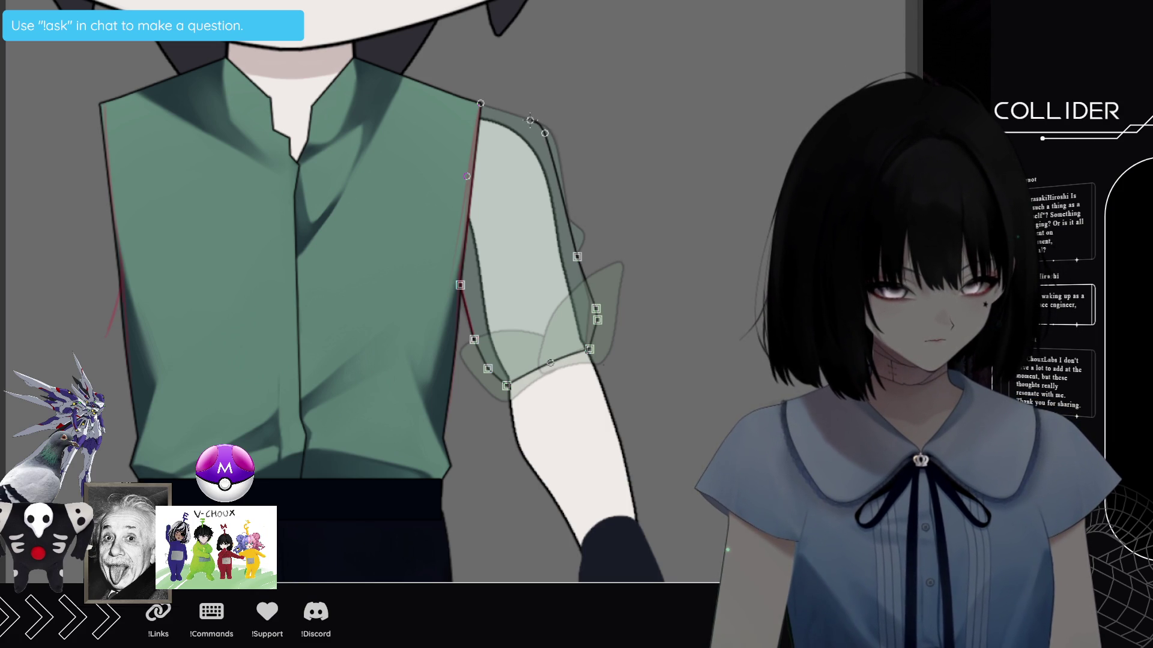
pyautogui.click(481, 104)
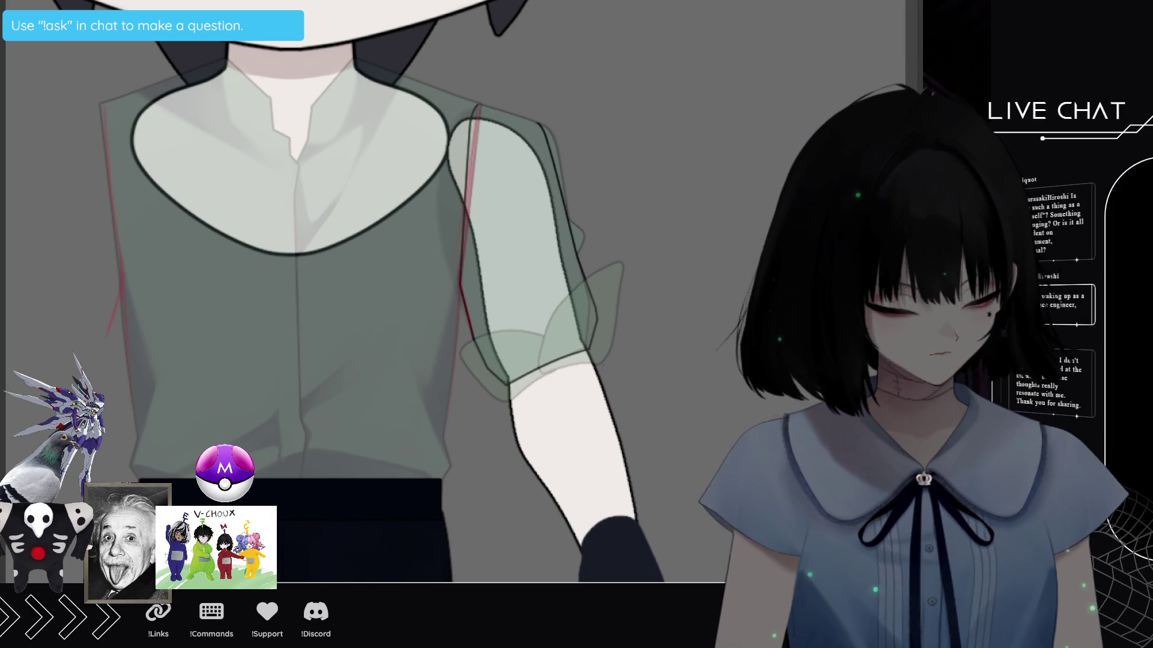
pyautogui.press('space')
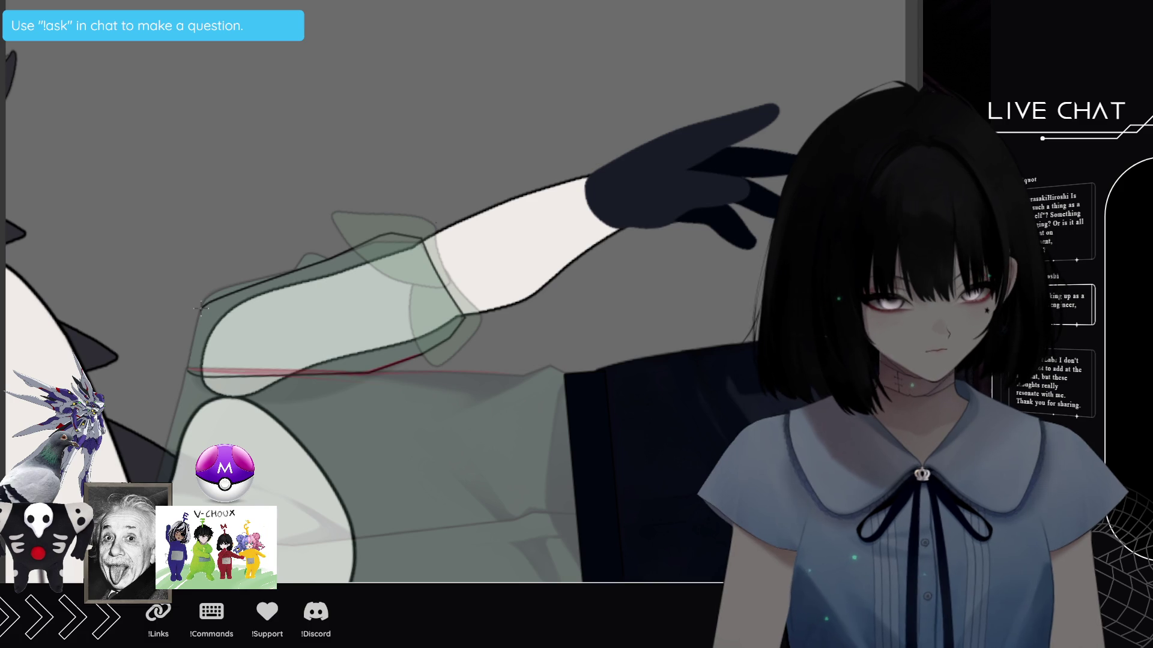
pyautogui.click(199, 308)
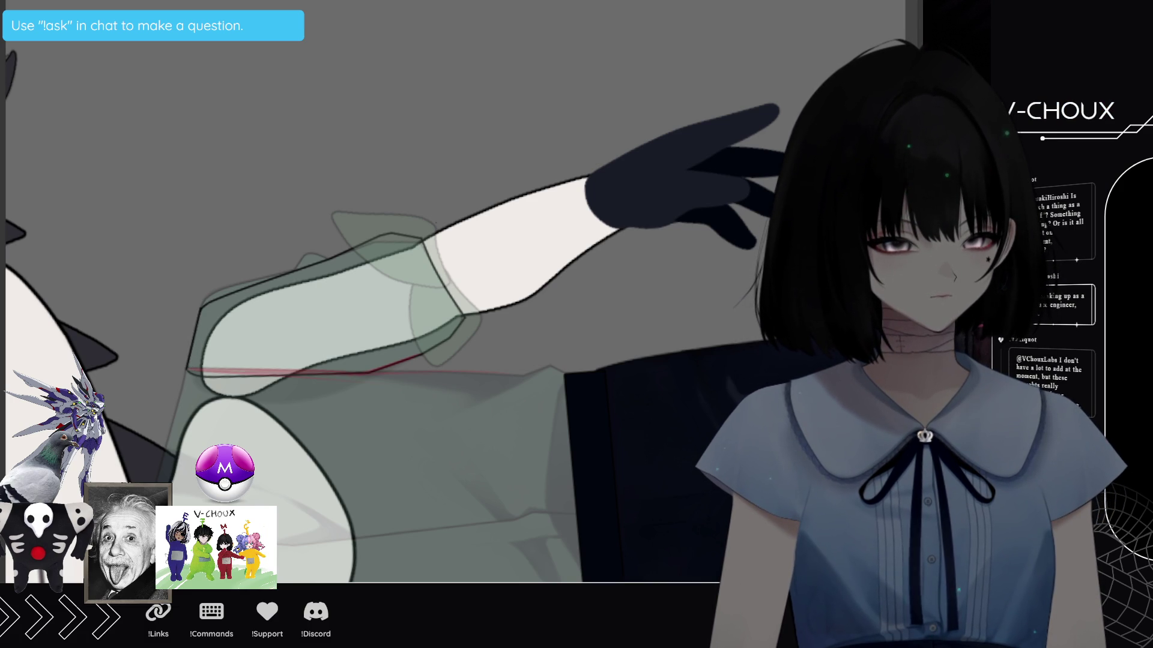
pyautogui.press('space')
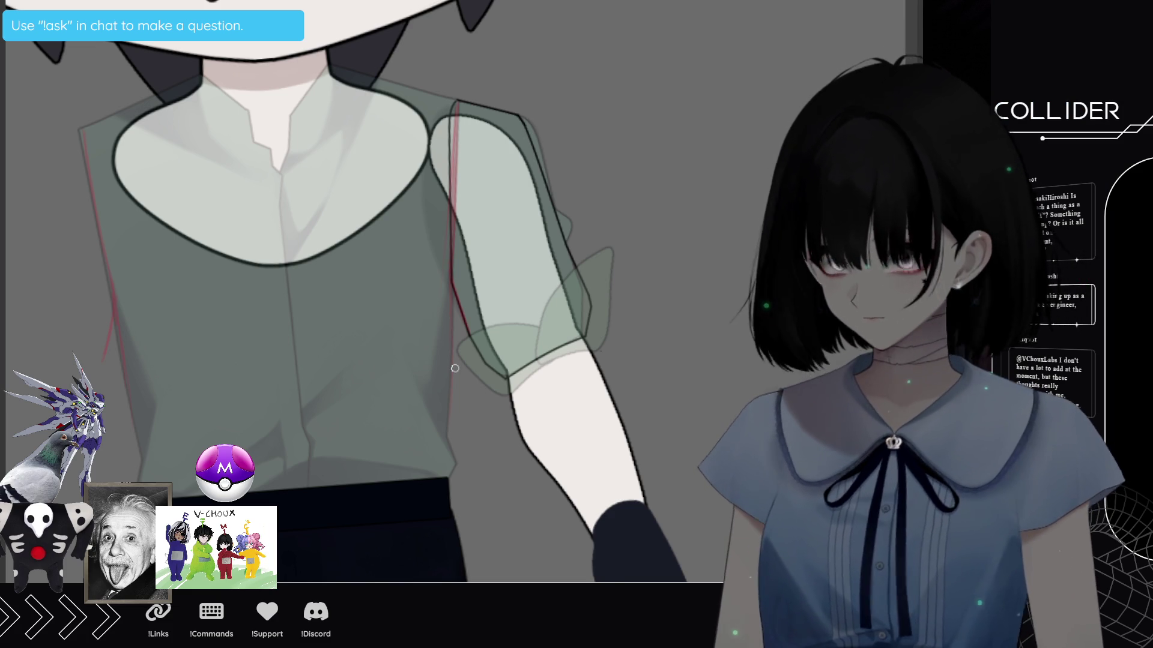
# Ink a single dark pen stroke down the outer edge of the new sleeve.
pyautogui.moveTo(454, 369)
pyautogui.mouseDown()
pyautogui.moveTo(477, 352)
pyautogui.moveTo(519, 37)
pyautogui.mouseUp()
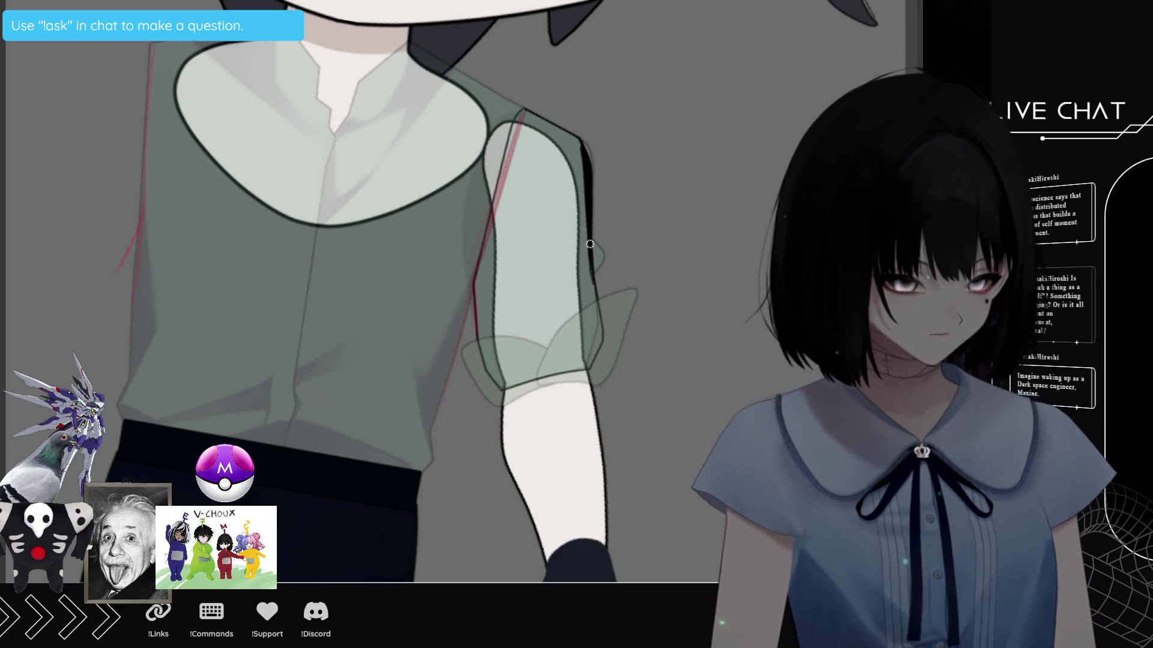
pyautogui.moveTo(592, 290); pyautogui.dragTo(586, 197)
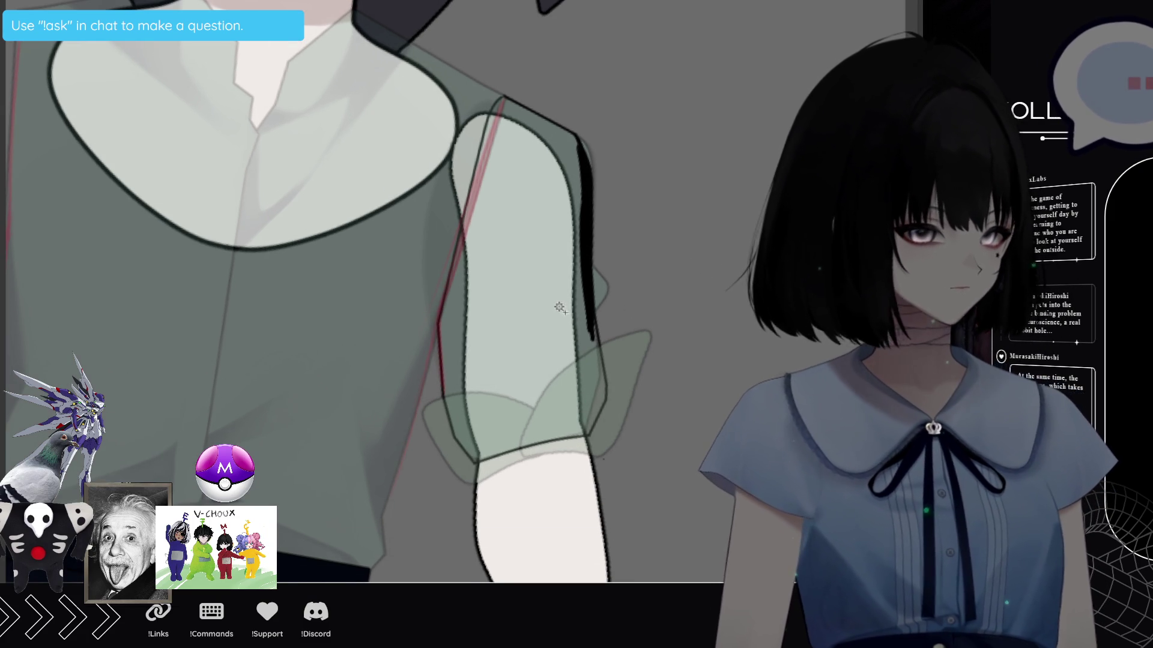
# Auto-select the inside of the sleeve outline and fill it solid black.
pyautogui.click(506, 400)
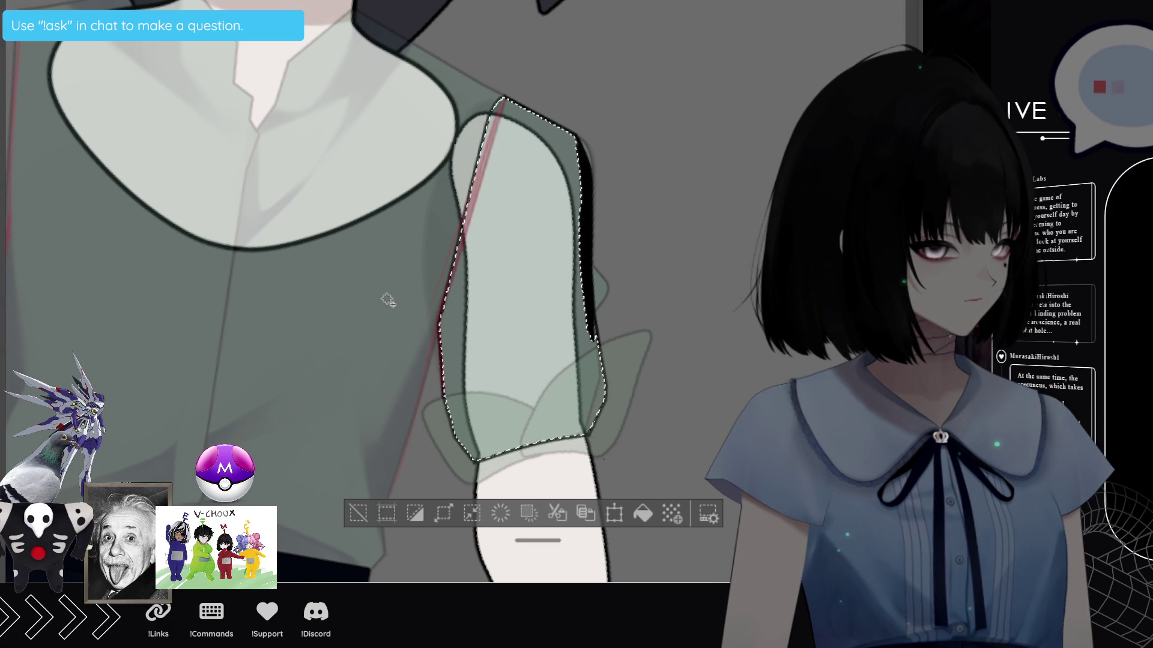
pyautogui.click(642, 513)
pyautogui.click(358, 514)
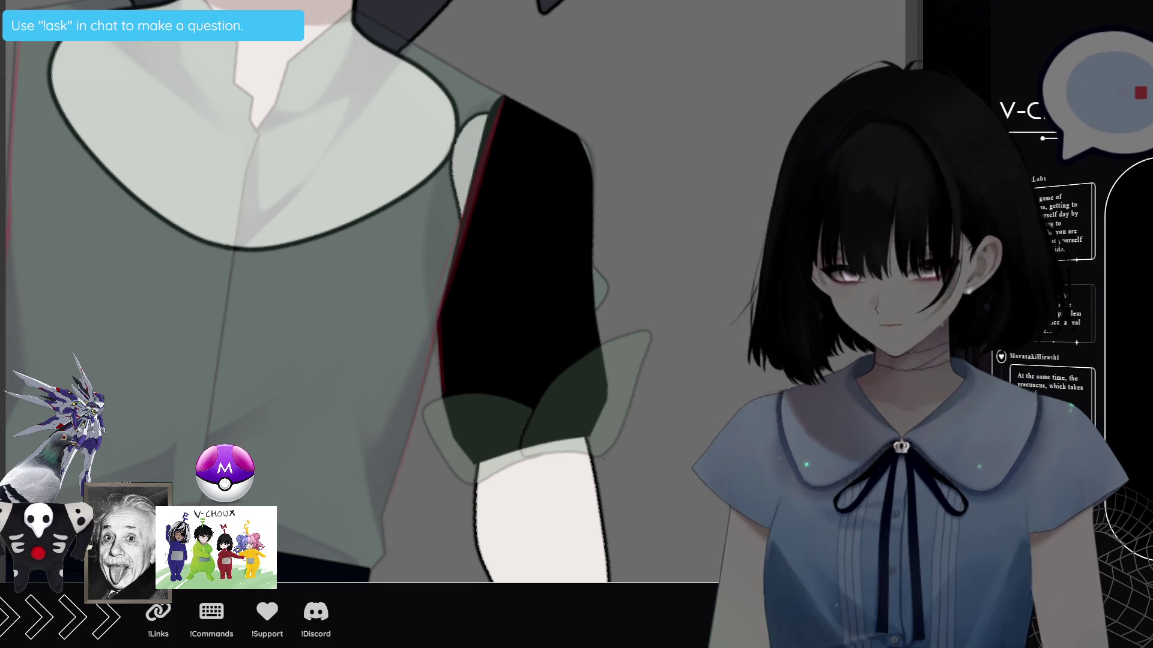
# Brush red guide strokes for the cuff's left, top, right and bottom edges around the sleeve end.
pyautogui.moveTo(432, 417); pyautogui.dragTo(457, 484)
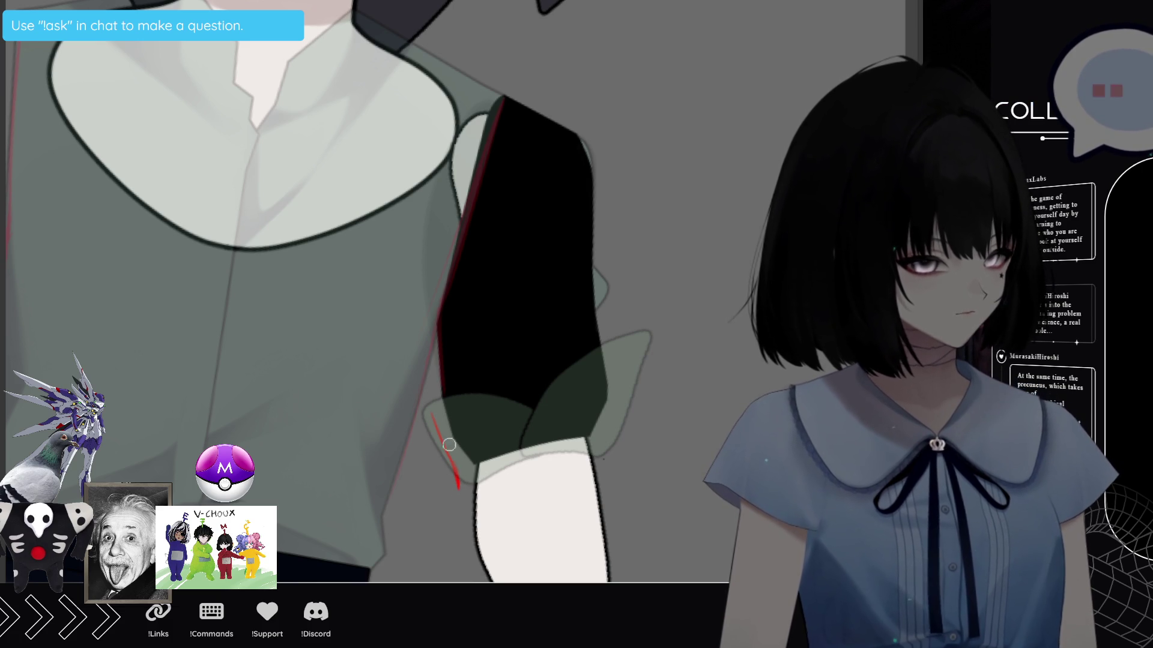
pyautogui.moveTo(432, 413); pyautogui.dragTo(497, 384)
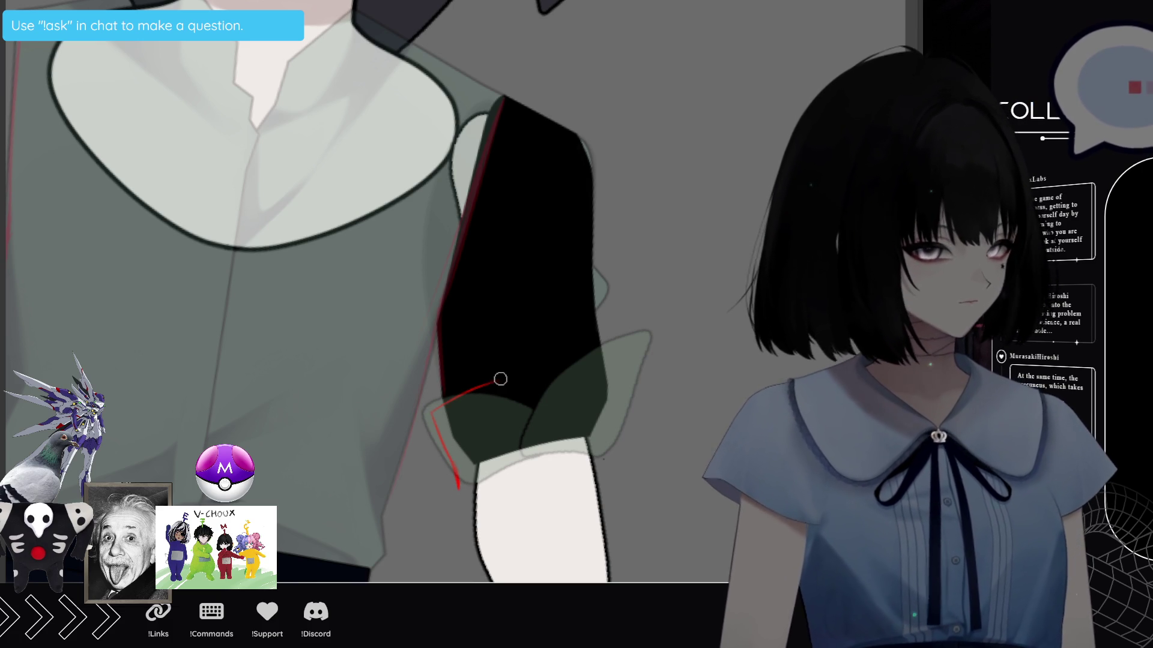
pyautogui.moveTo(523, 376); pyautogui.dragTo(607, 360)
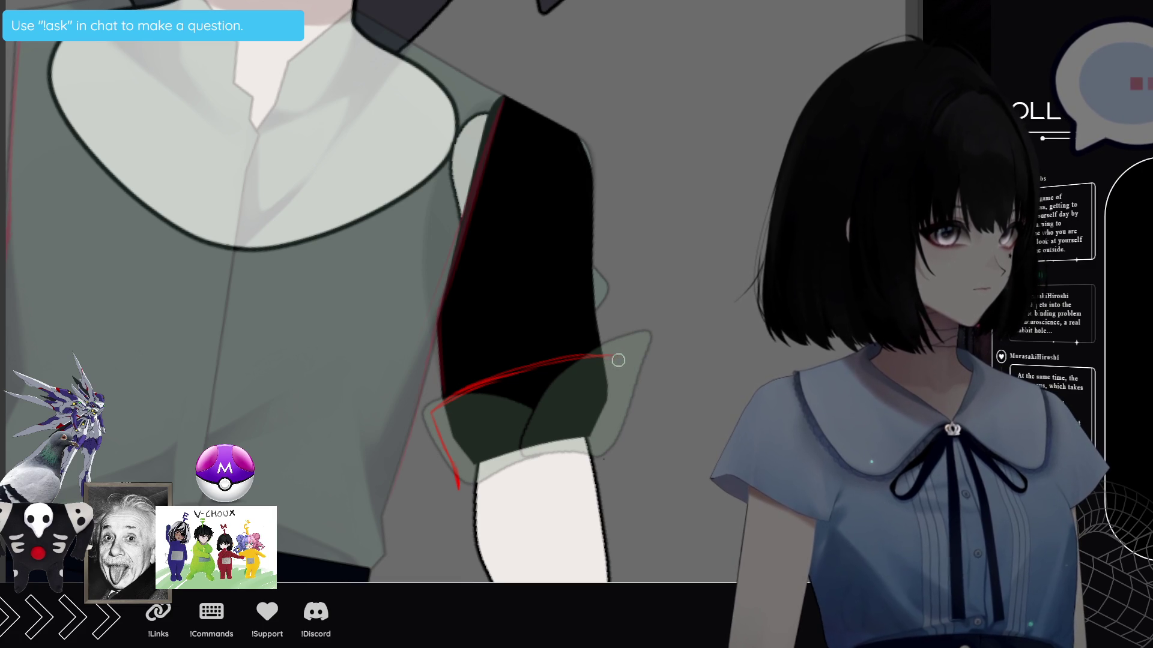
pyautogui.moveTo(618, 360); pyautogui.dragTo(613, 421)
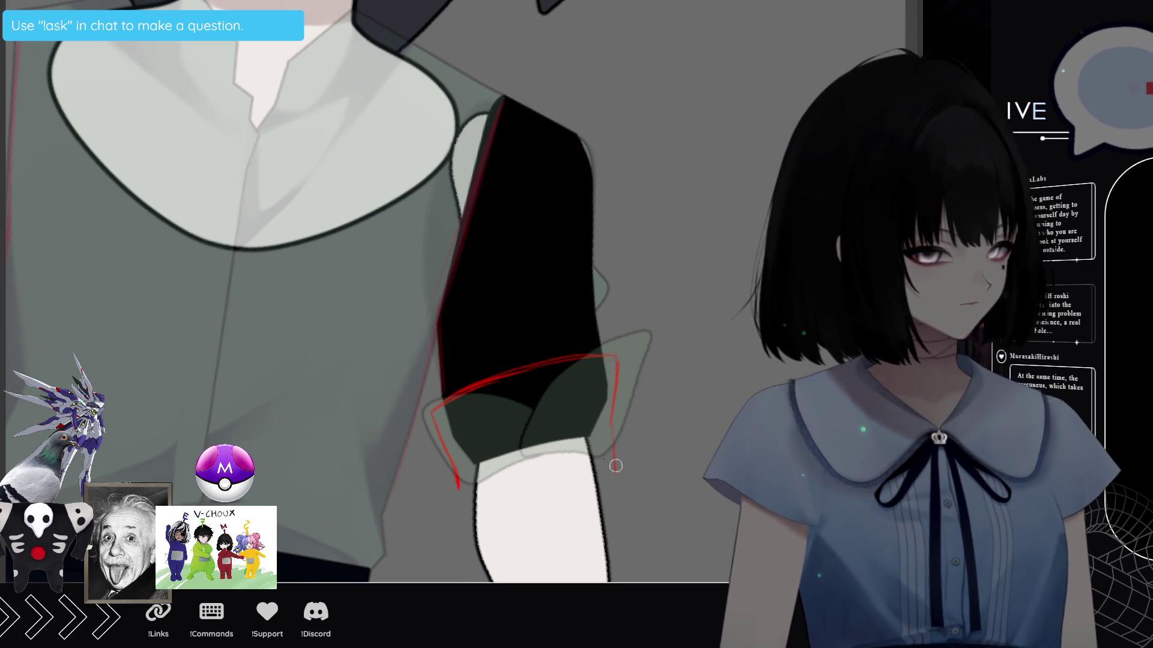
pyautogui.moveTo(613, 468); pyautogui.dragTo(556, 470)
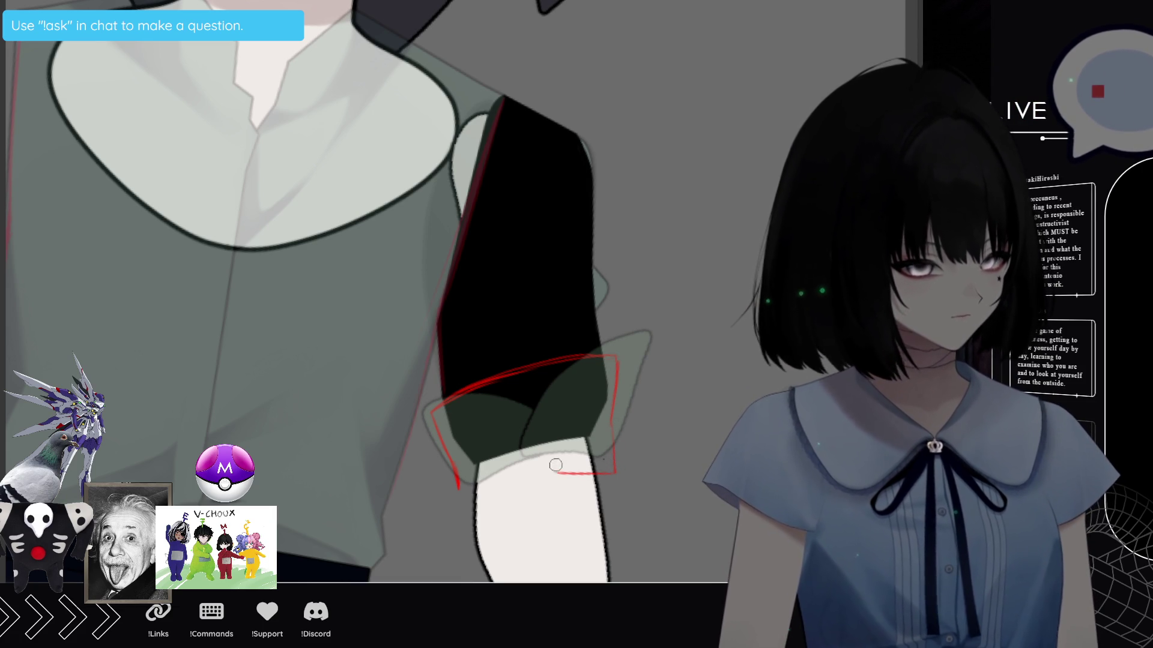
pyautogui.moveTo(478, 491); pyautogui.dragTo(556, 471)
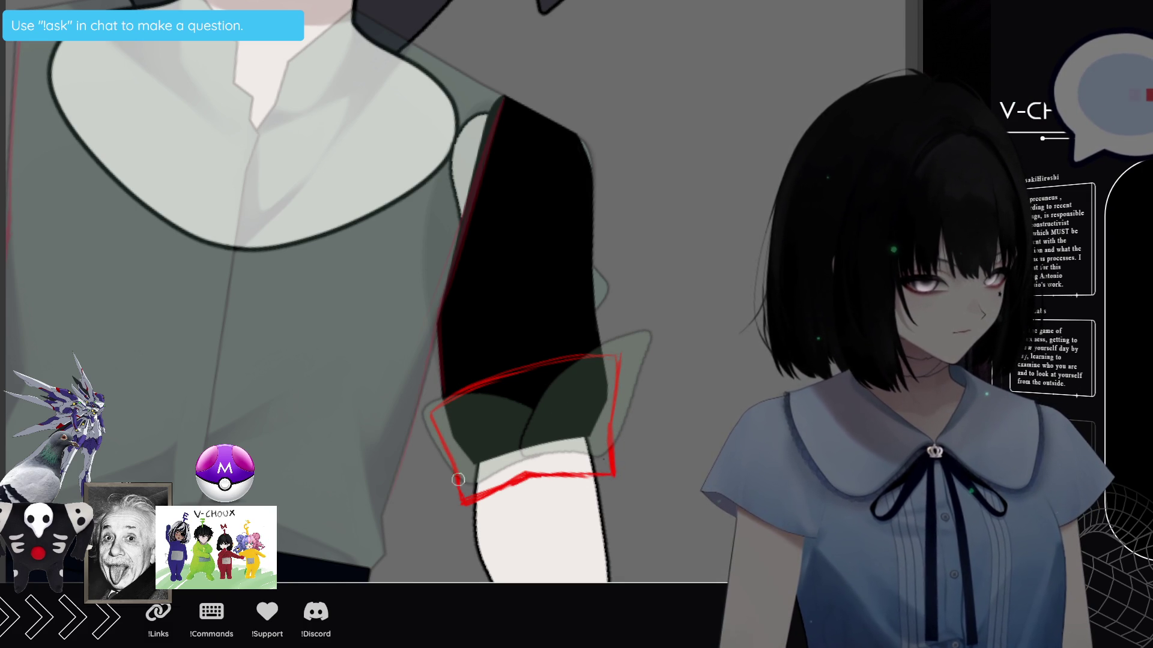
pyautogui.moveTo(439, 414); pyautogui.dragTo(486, 387)
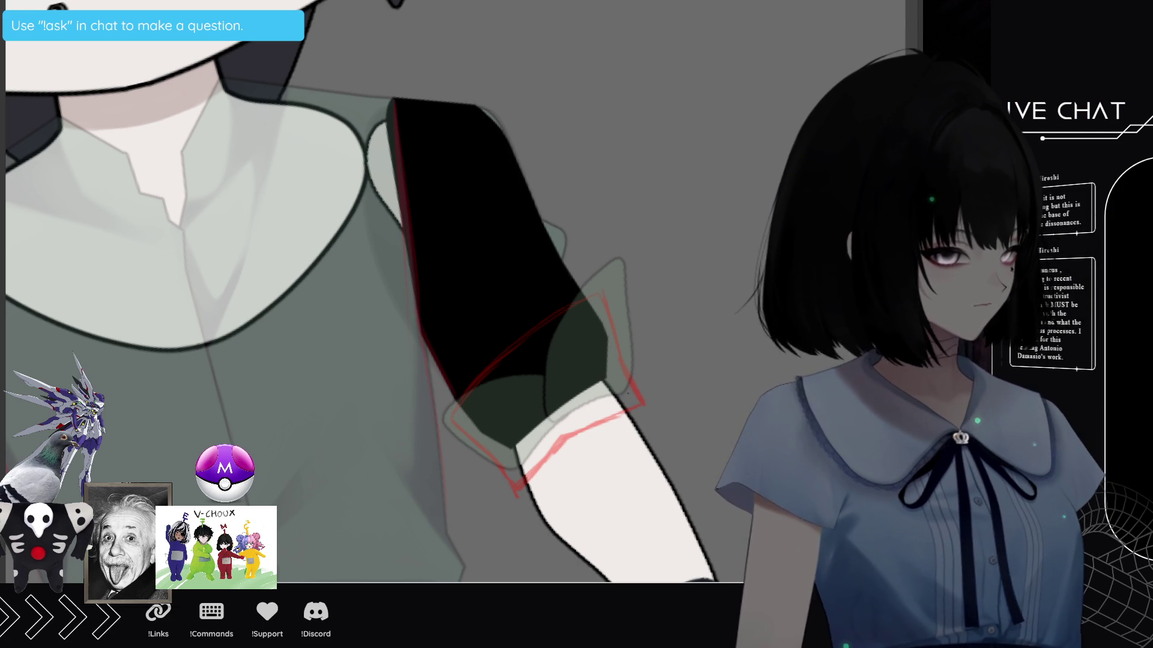
# Toggle the black sleeve fill to compare, leaving it see-through over the arm.
pyautogui.hotkey('ctrl', 'z')
pyautogui.hotkey('ctrl', 'y')
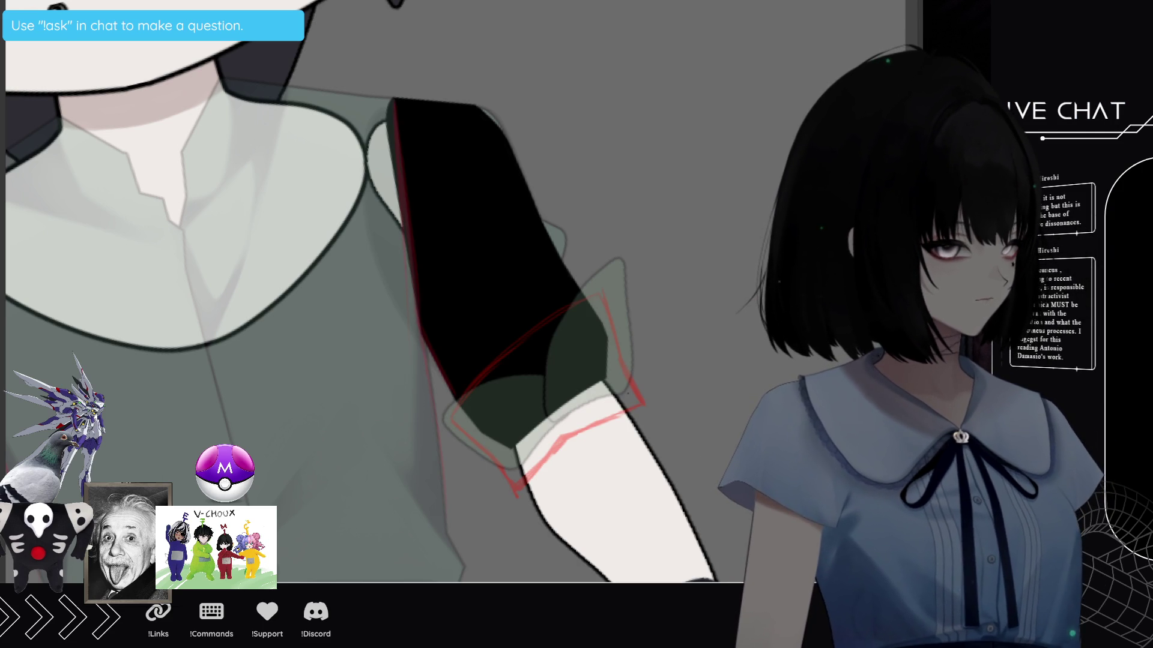
pyautogui.hotkey('ctrl', 'z')
pyautogui.hotkey('ctrl', 'z')
pyautogui.hotkey('ctrl', 'y')
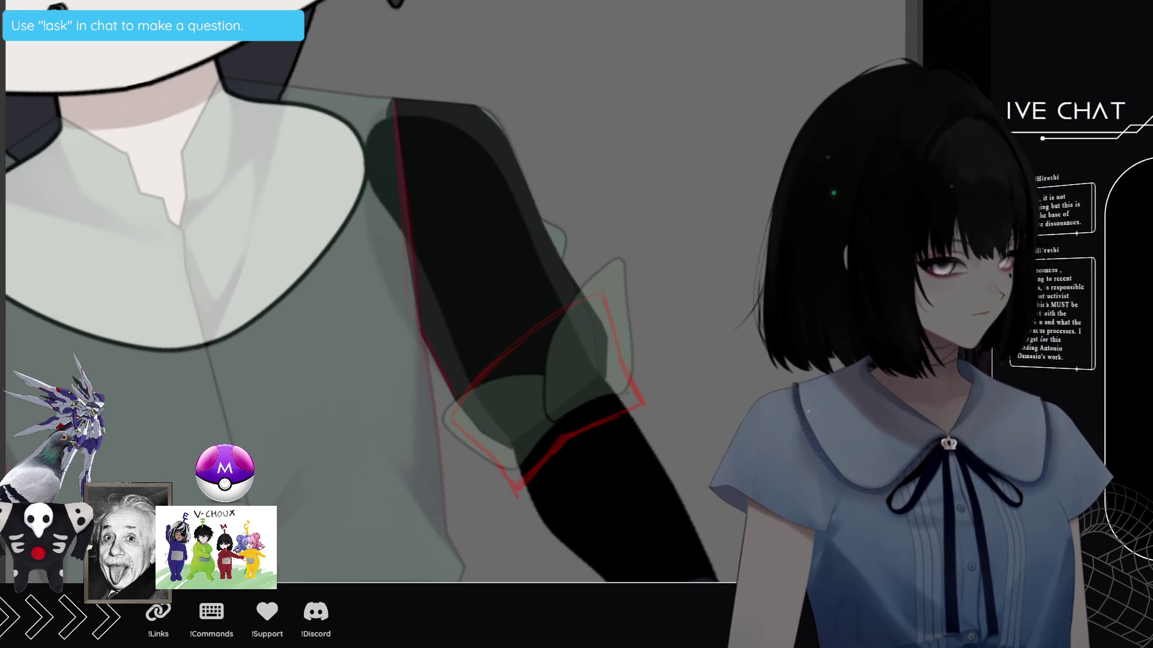
pyautogui.hotkey('ctrl', 'z')
pyautogui.hotkey('ctrl', 'z')
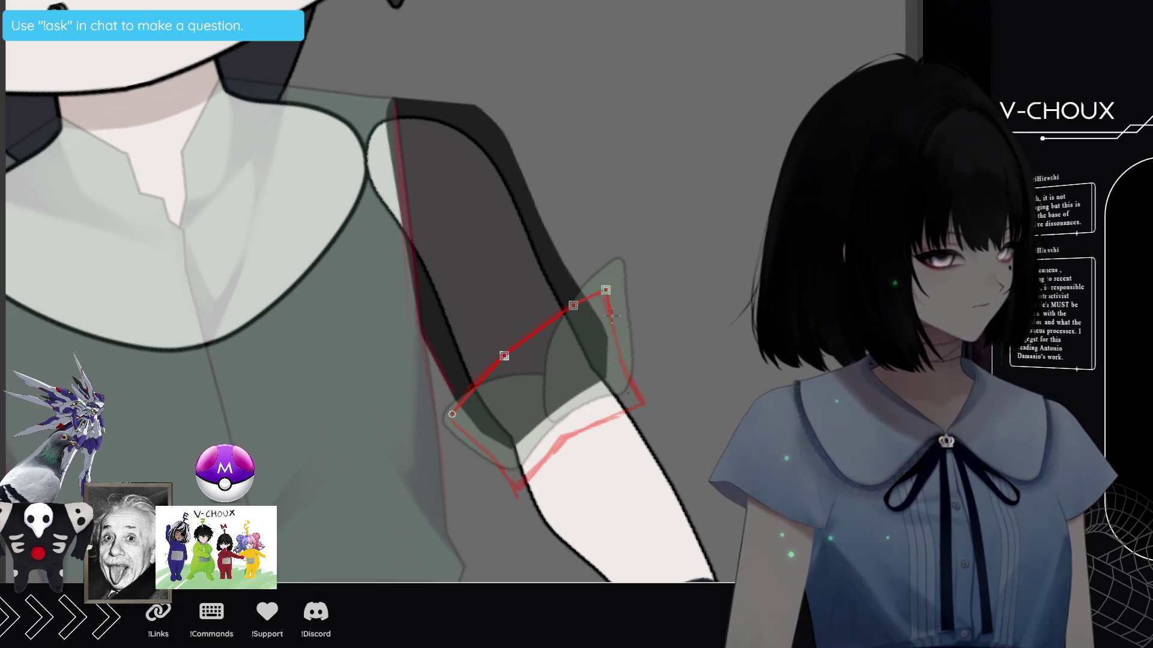
# Place the remaining cuff corners with the polyline and close the outline at its start.
pyautogui.click(612, 313)
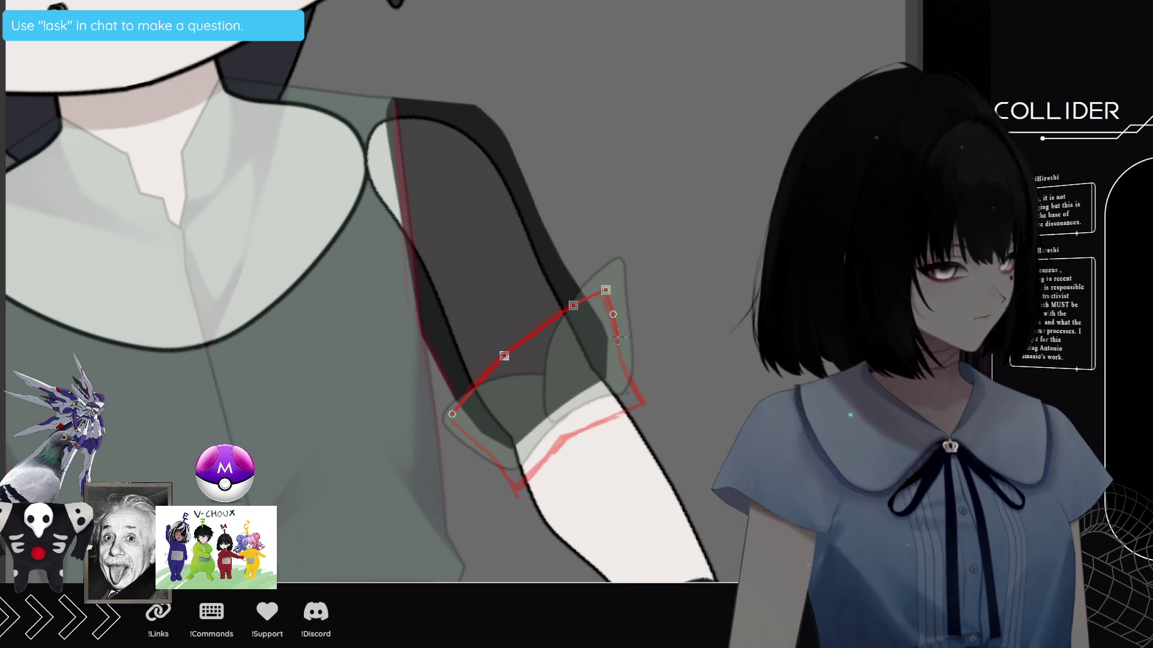
pyautogui.click(619, 343)
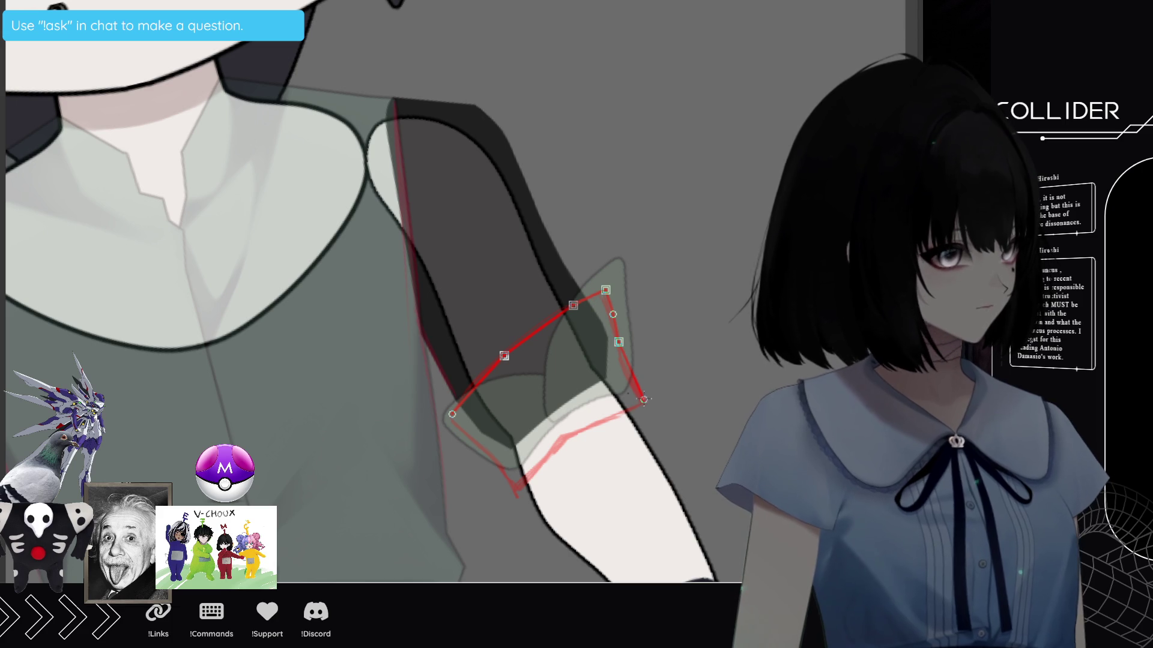
pyautogui.click(643, 399)
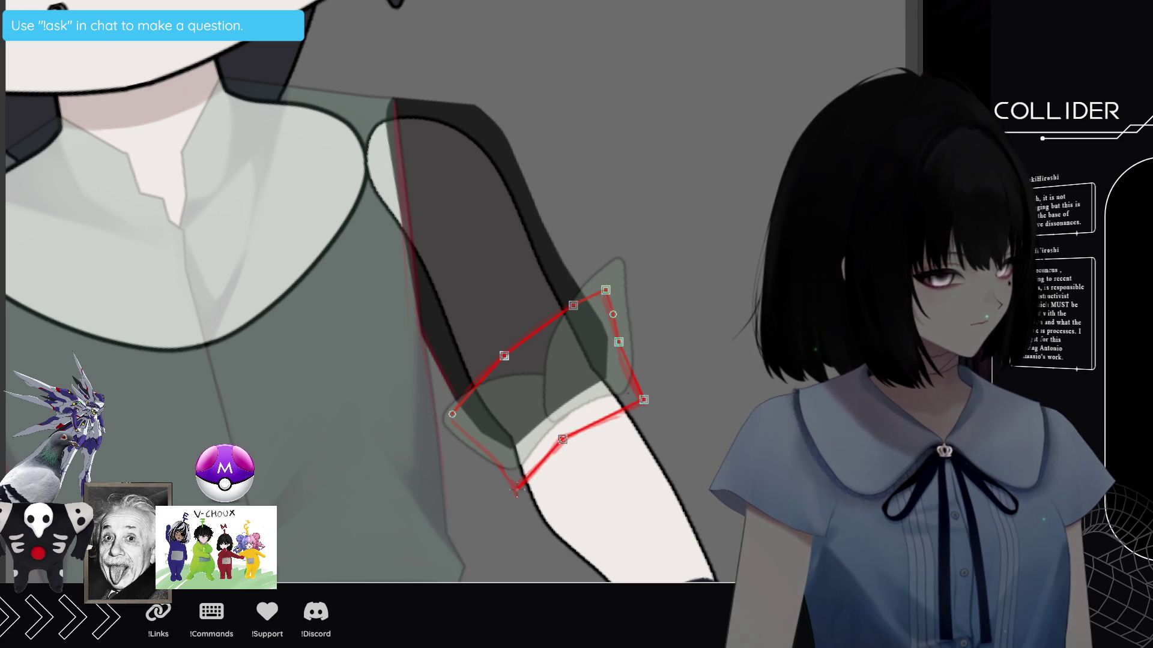
pyautogui.click(518, 491)
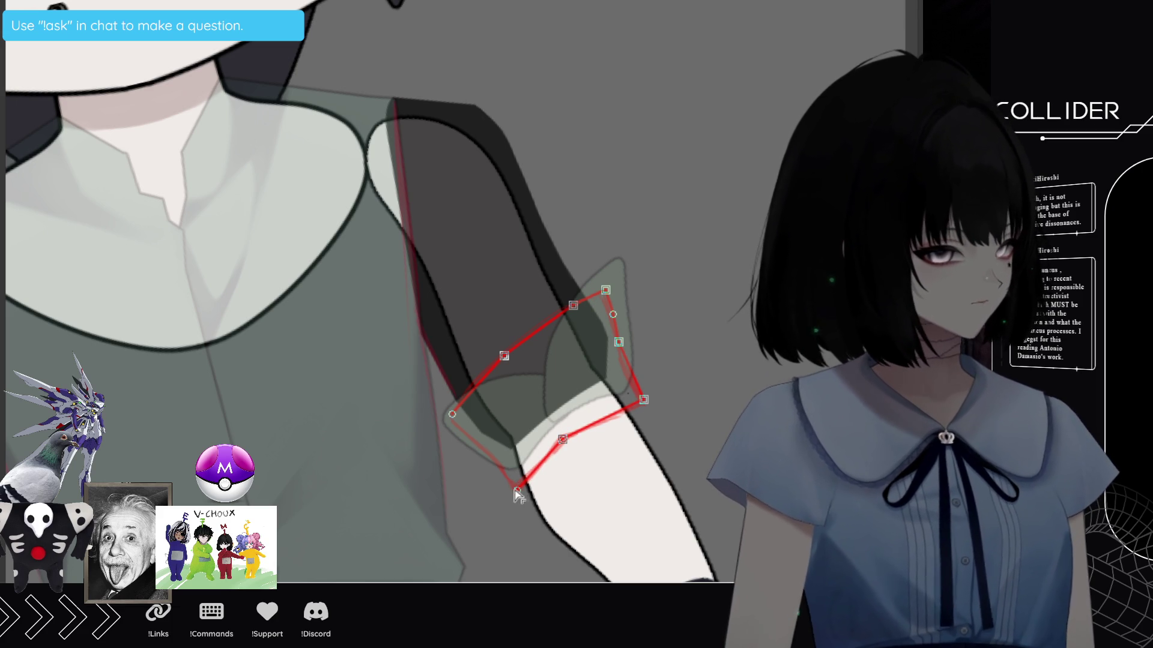
pyautogui.click(488, 450)
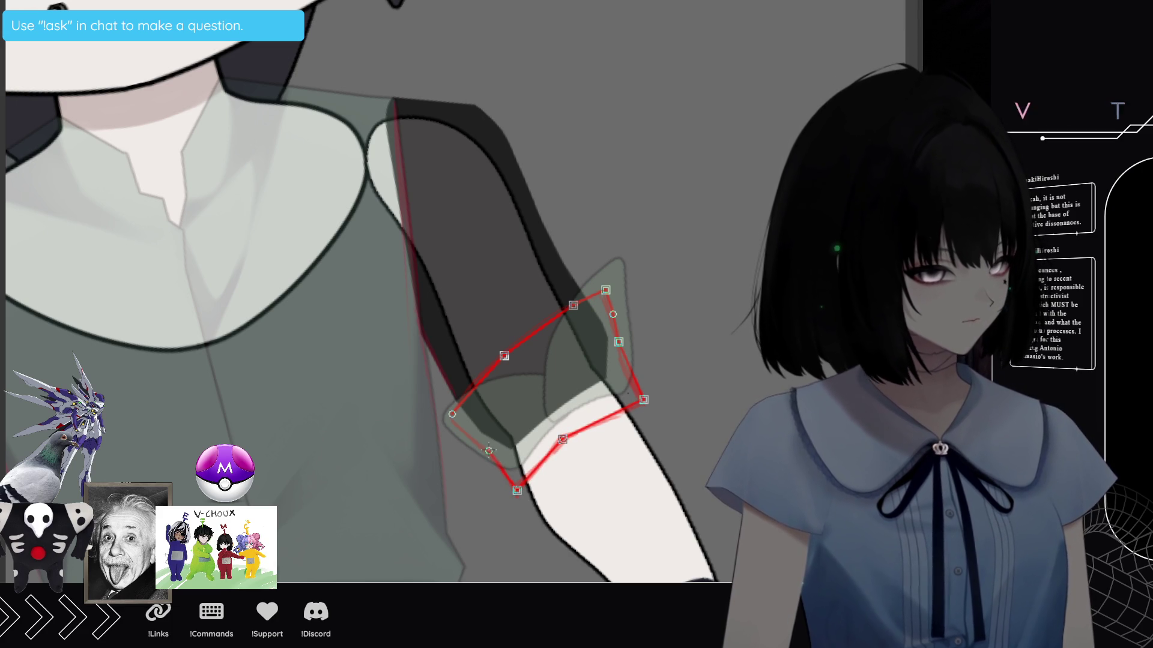
pyautogui.click(453, 416)
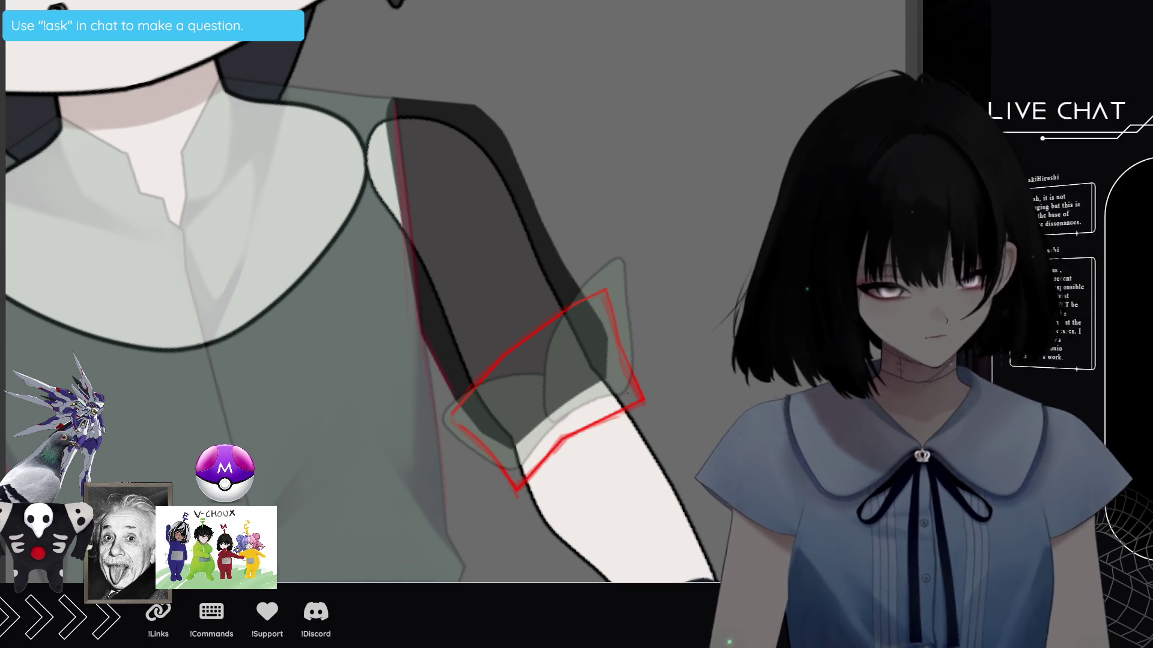
pyautogui.scroll(3, 361, 292)
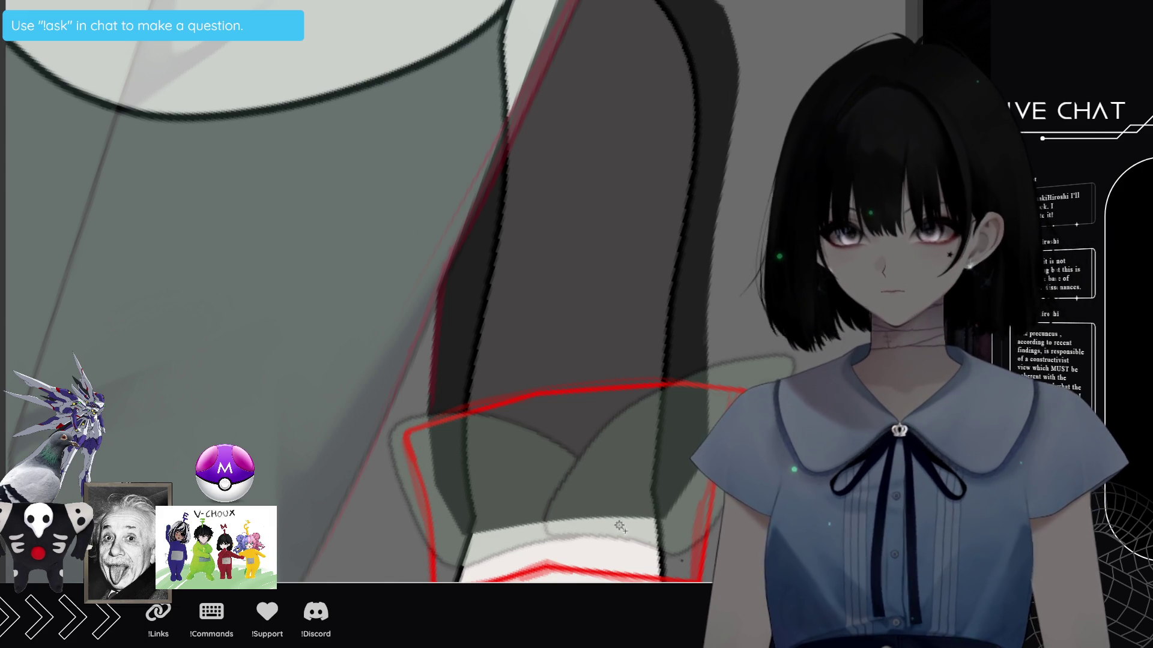
# Auto-select and fill the traced cuff area, deselect, and turn the fill dark.
pyautogui.click(600, 496)
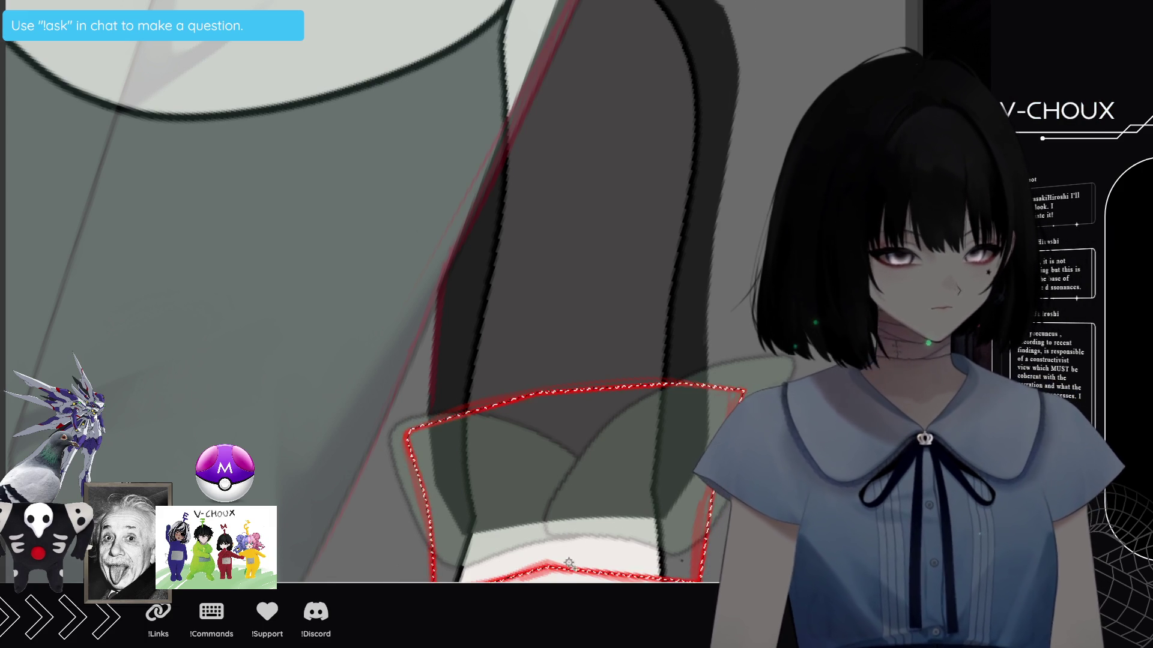
pyautogui.click(558, 532)
pyautogui.hotkey('ctrl', 'd')
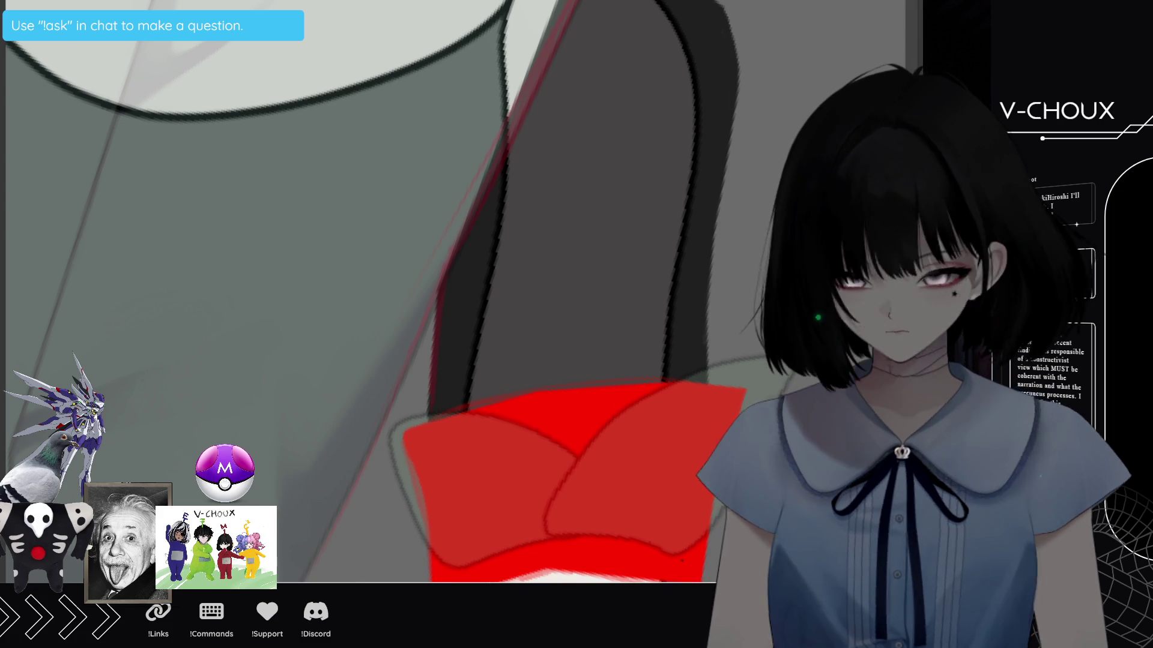
pyautogui.hotkey('ctrl', 'z')
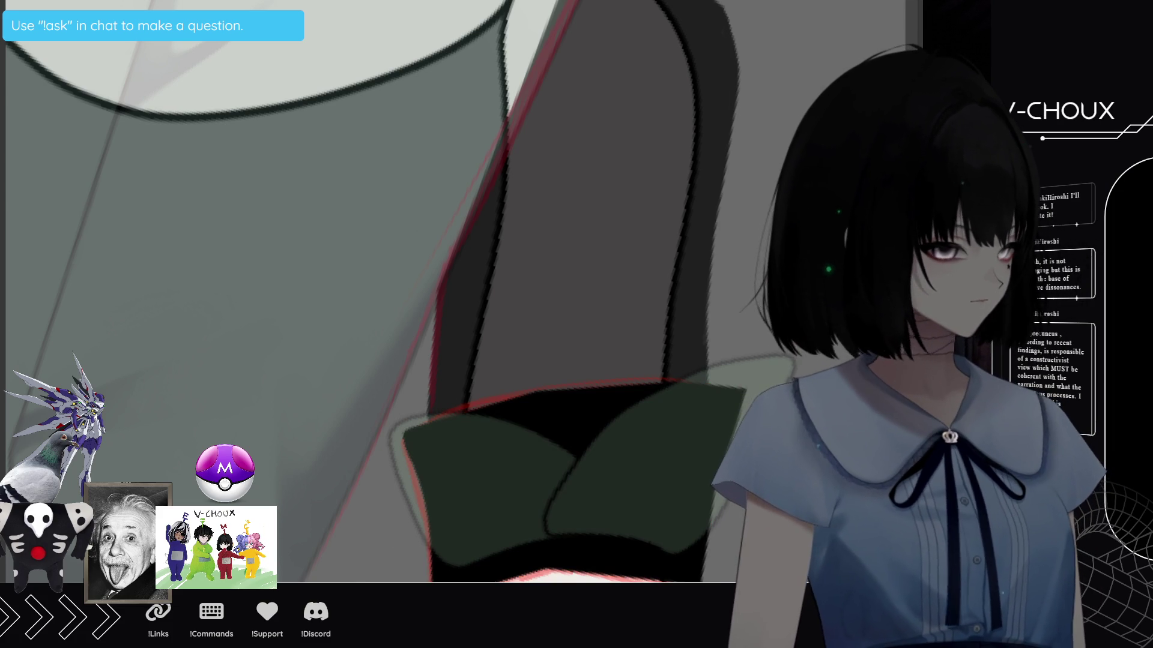
# Restore the cuff and sleeve layers to fully opaque black after checking underneath.
pyautogui.hotkey('ctrl', 'z')
pyautogui.hotkey('ctrl', 'y')
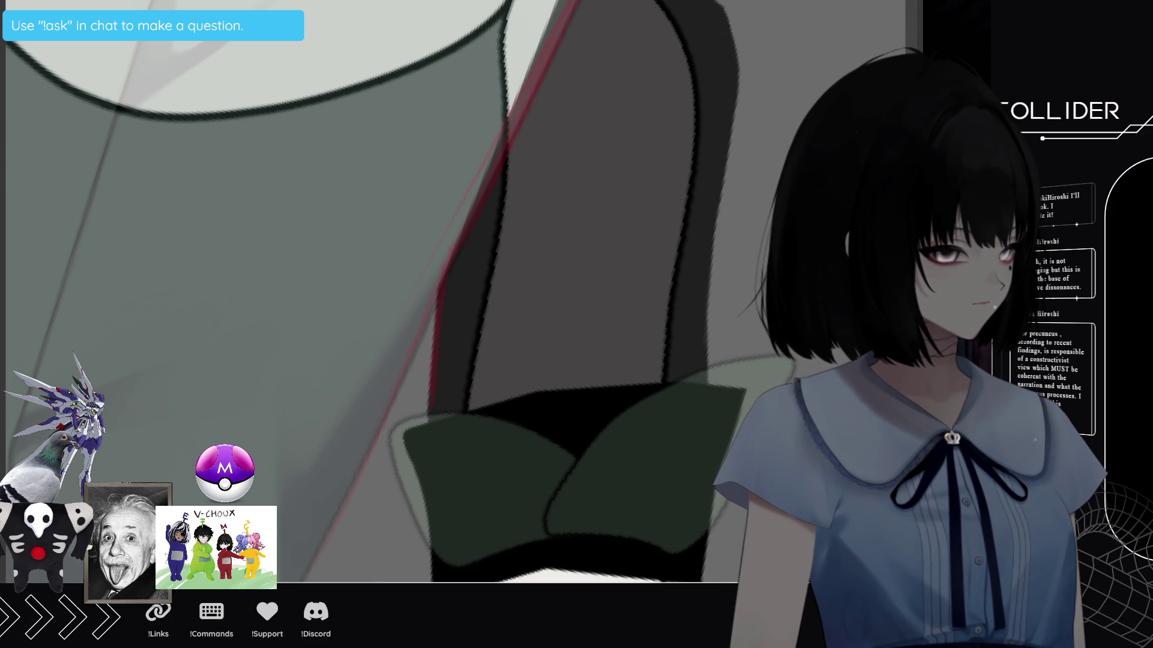
pyautogui.hotkey('ctrl', 'z')
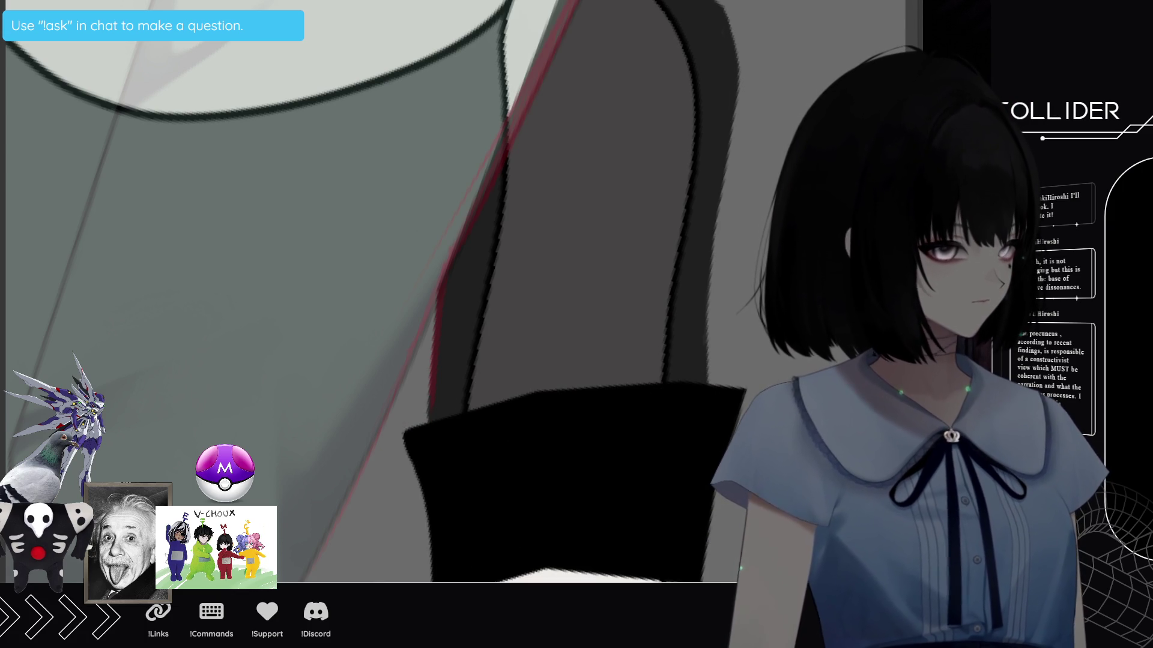
pyautogui.hotkey('ctrl', 'z')
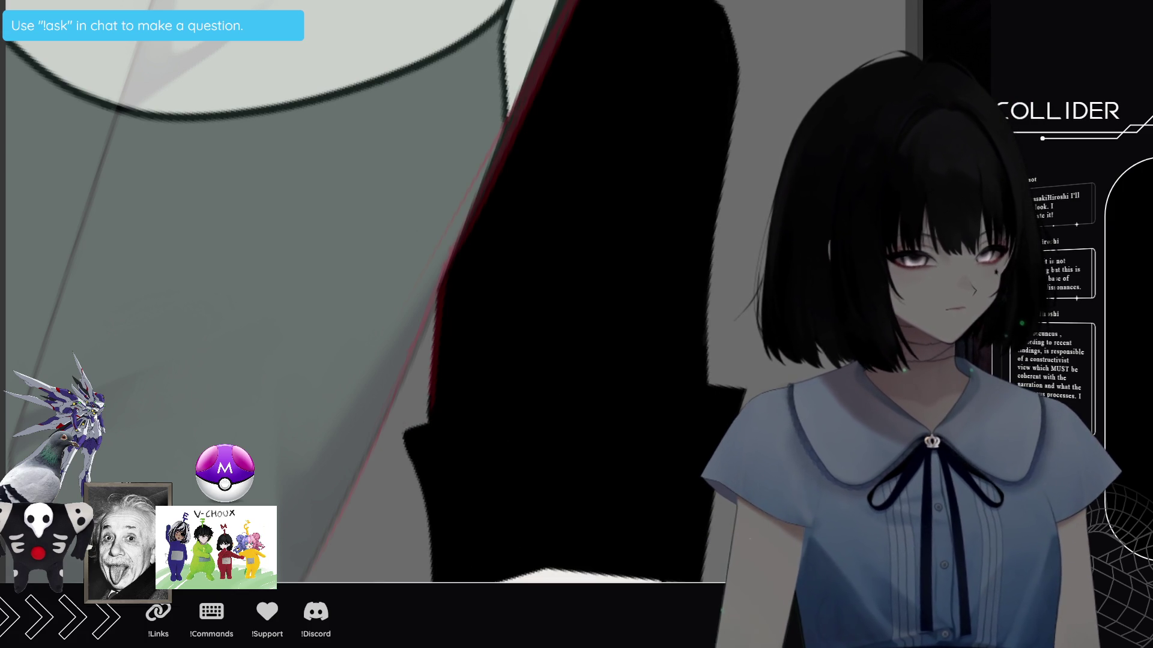
# With a smaller brush, paint black strokes along the cuff's left edge to clean the silhouette.
pyautogui.press('[')
pyautogui.press('[')
pyautogui.press('[')
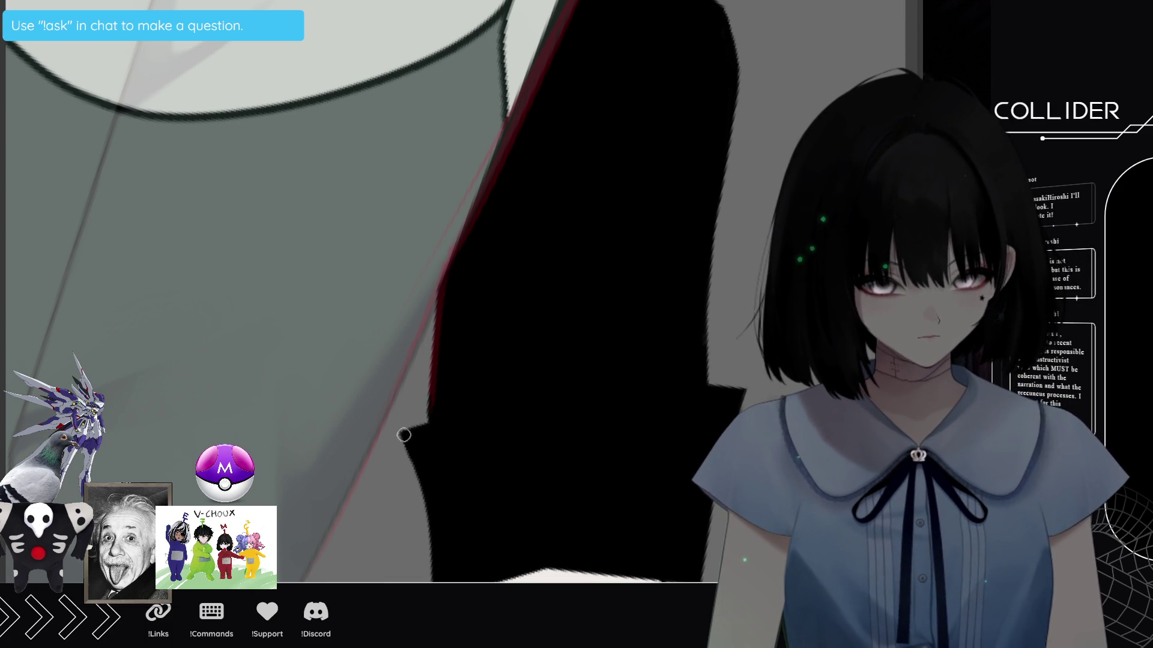
pyautogui.moveTo(407, 439); pyautogui.dragTo(432, 552)
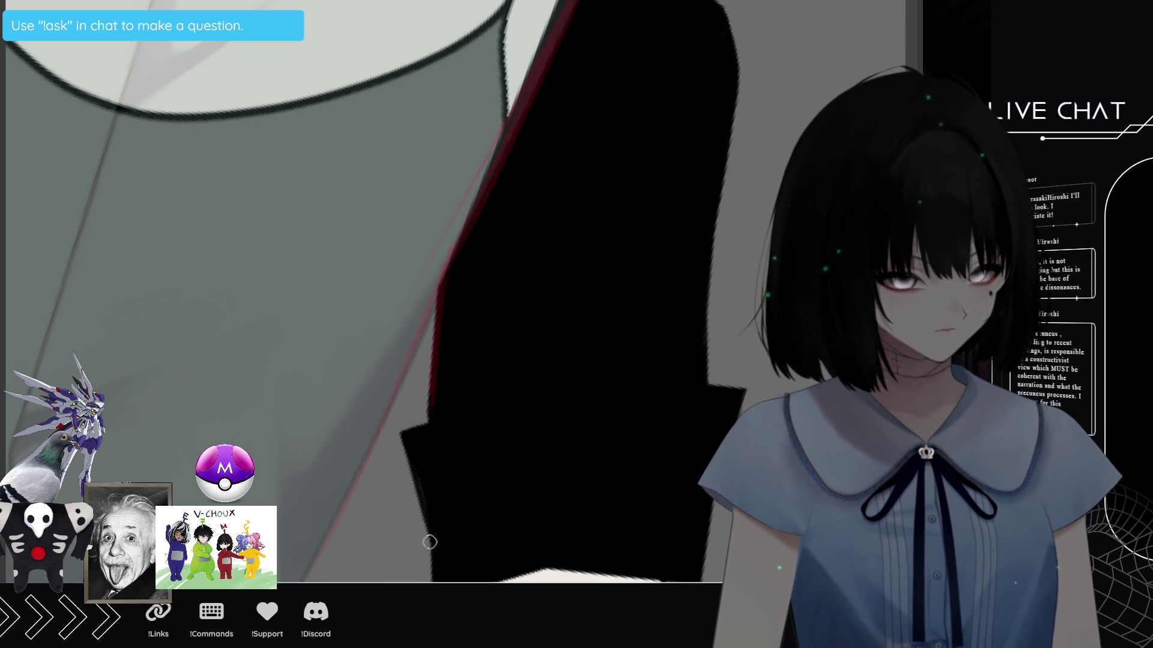
pyautogui.moveTo(403, 440); pyautogui.dragTo(439, 558)
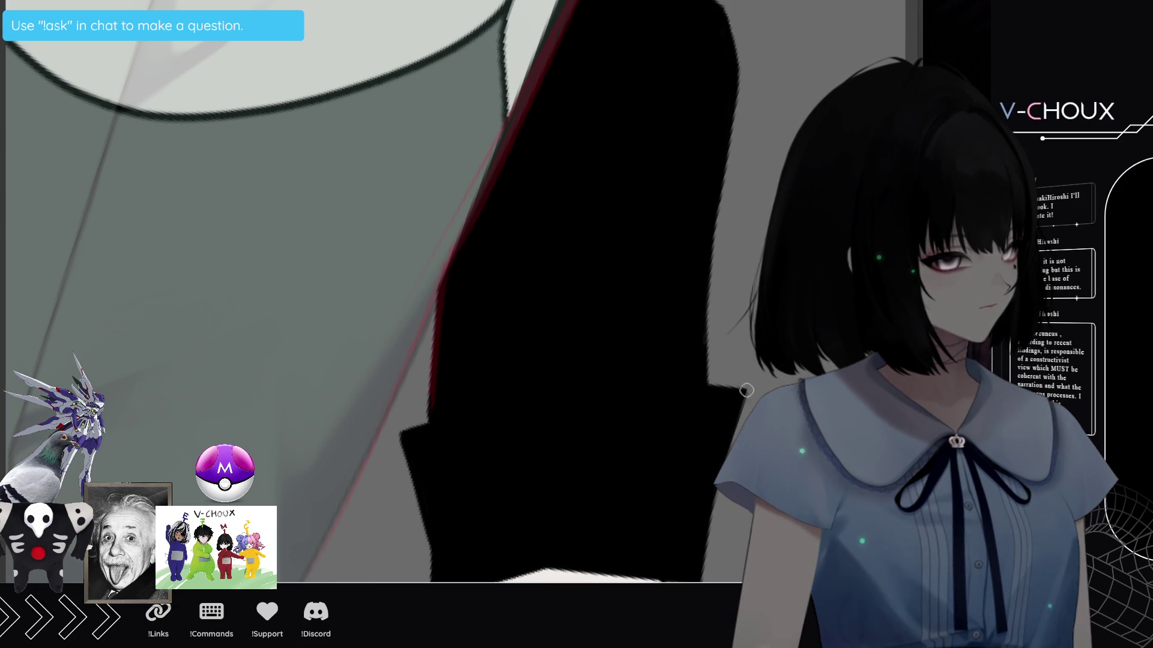
pyautogui.scroll(-3, 696, 558)
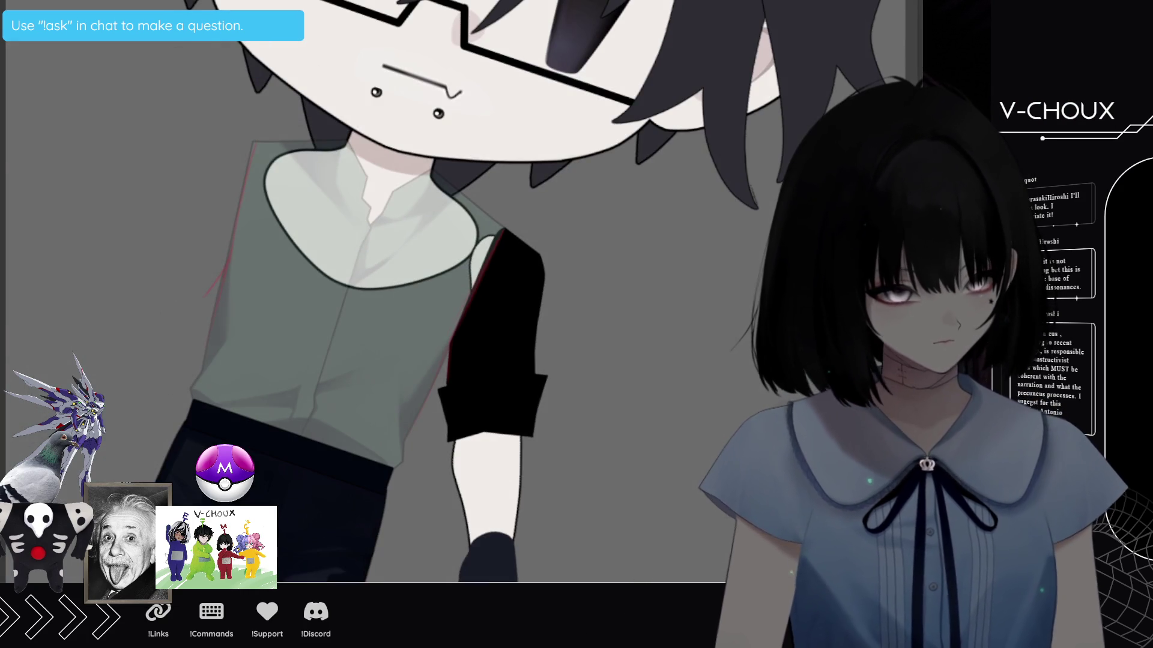
# Rotate the canvas, reset it upright, then mirror the view horizontally to check the black sleeve.
pyautogui.press('4')
pyautogui.press('4')
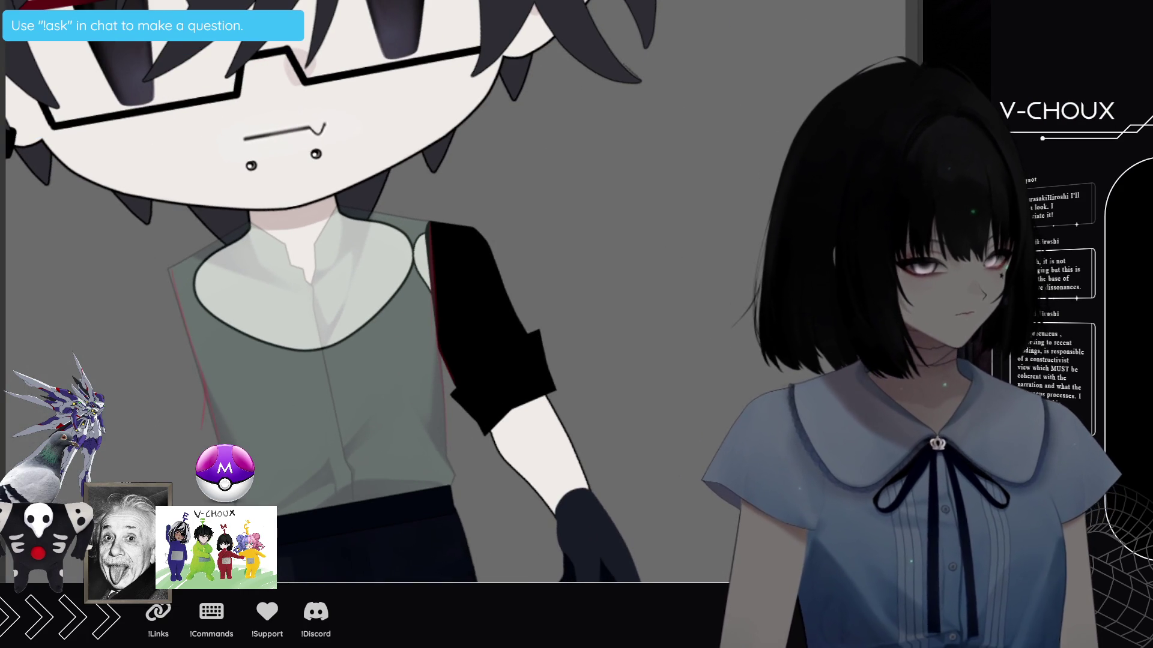
pyautogui.press('5')
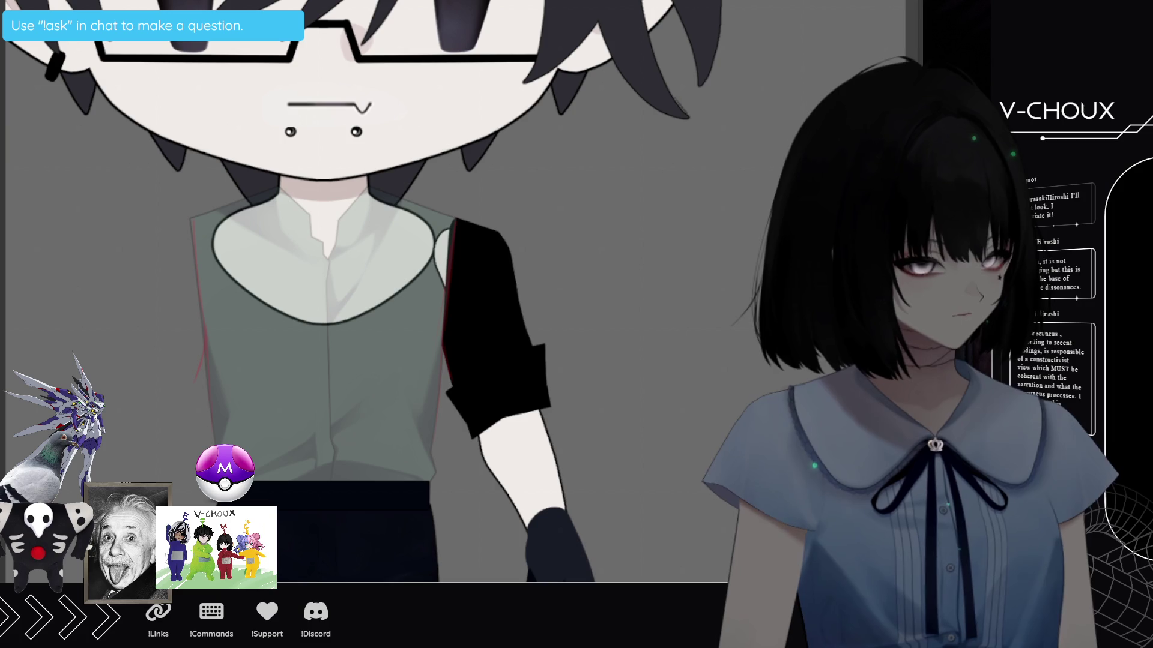
pyautogui.press('m')
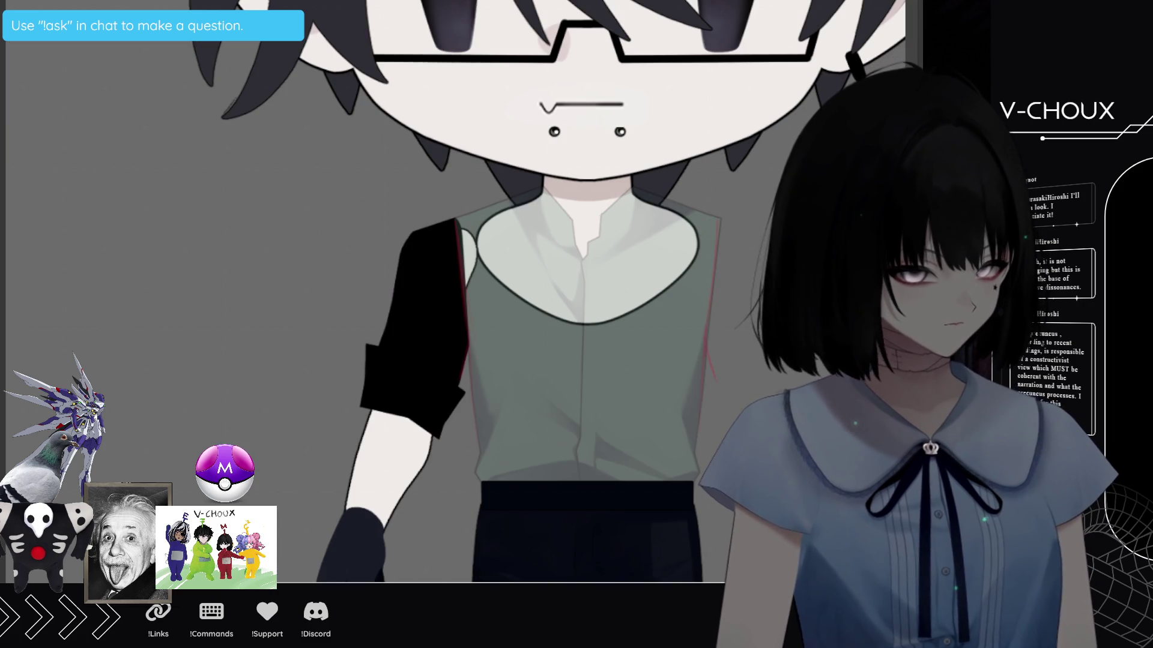